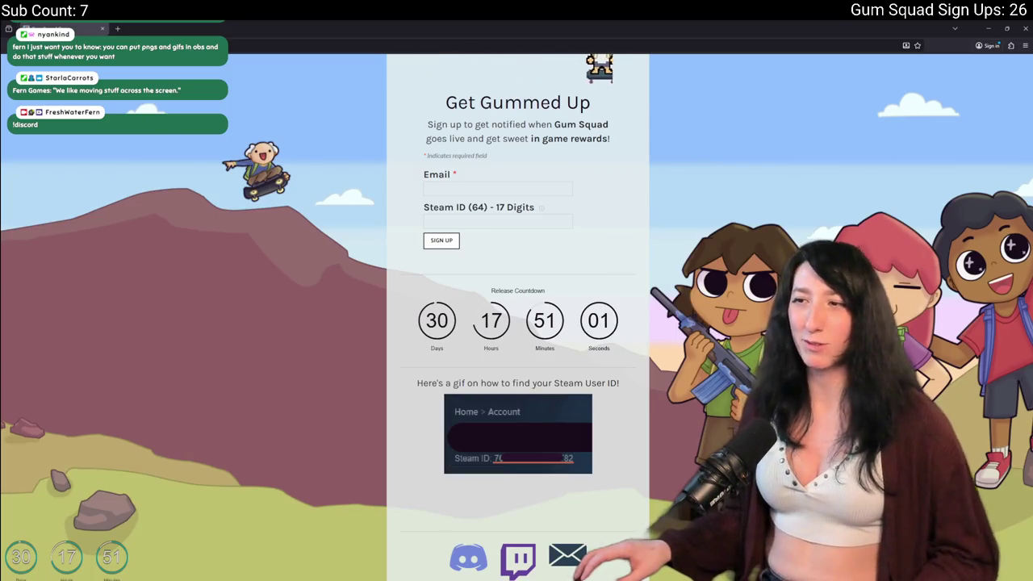
- Scroll over the Gum Squad signup page and countdown, then switch back to GameMaker
scroll(217, 250, "up", 2)
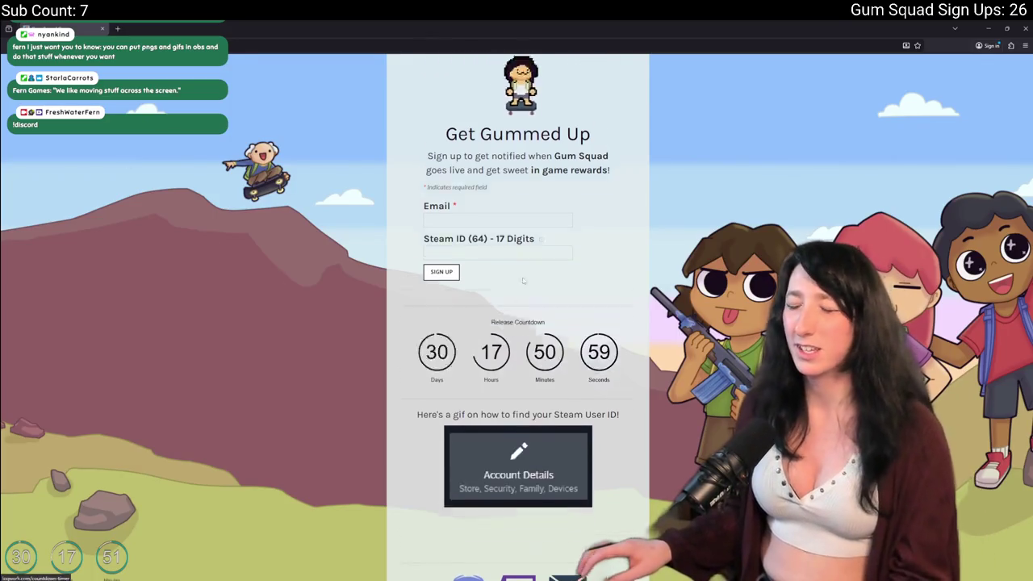
scroll(507, 291, "up", 3, "ctrl")
scroll(505, 287, "down", 3)
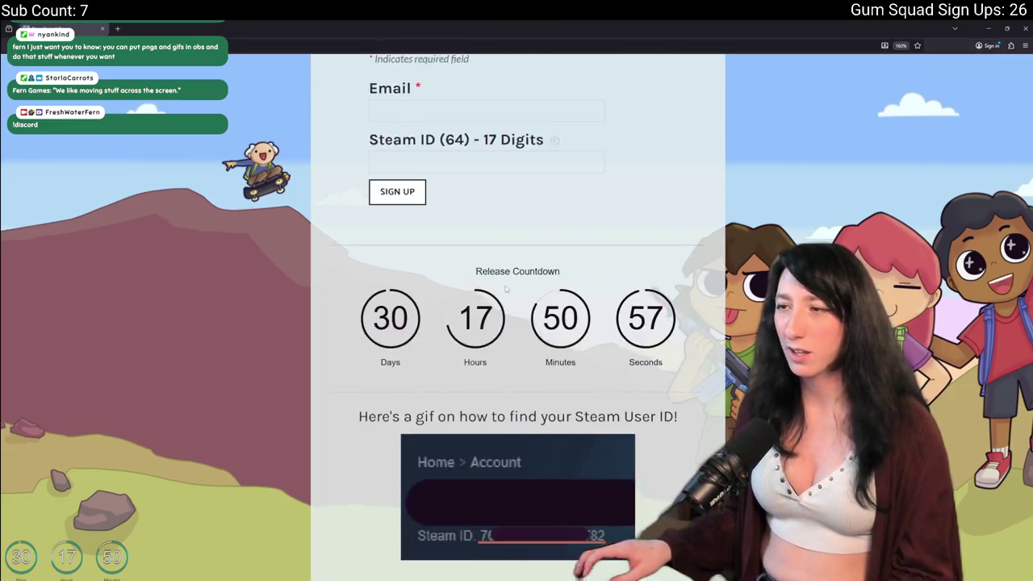
scroll(525, 323, "up", 3)
scroll(550, 352, "down", 1)
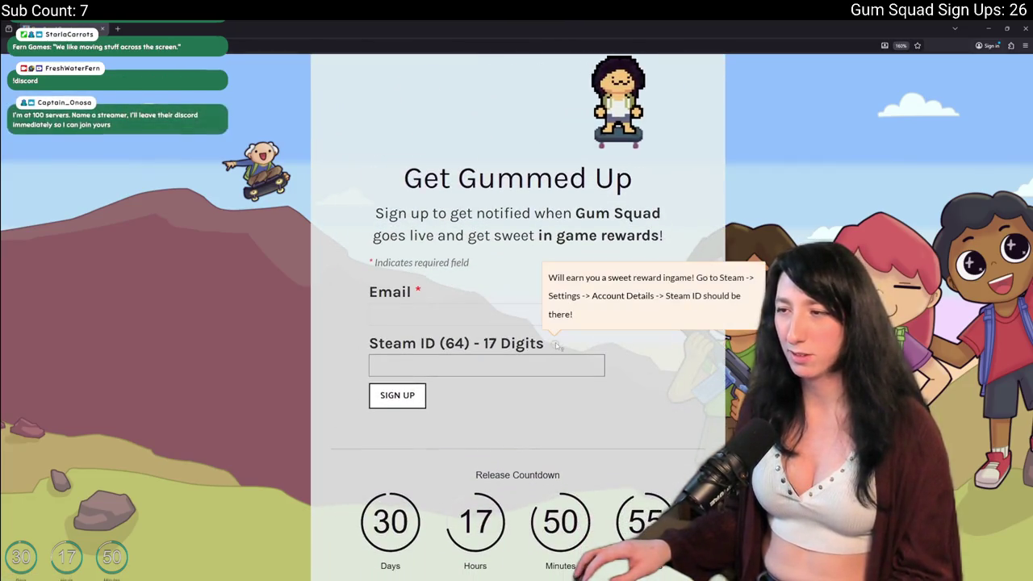
scroll(549, 352, "down", 3)
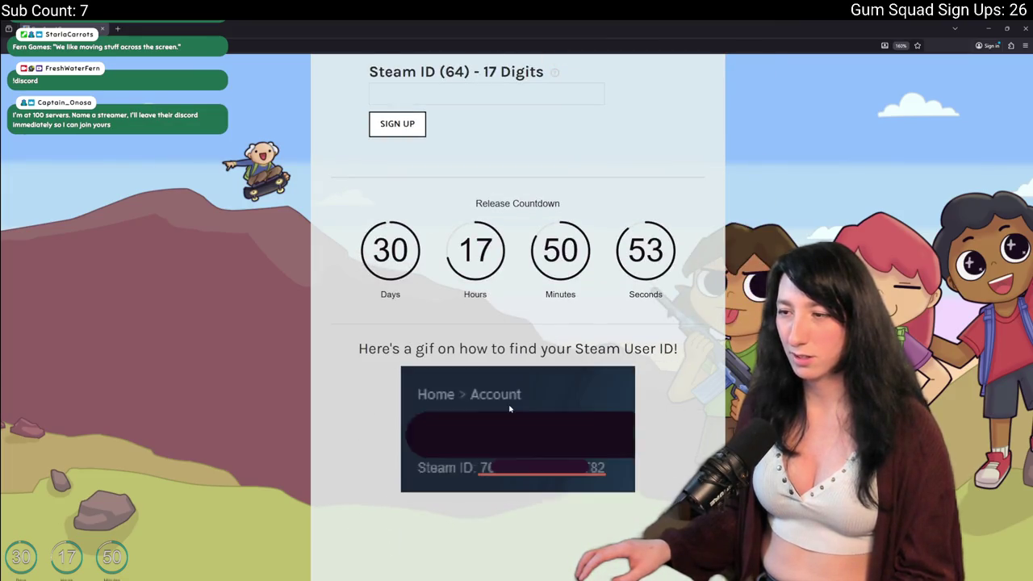
scroll(510, 405, "down", 2)
scroll(510, 406, "down", 3, "ctrl")
scroll(510, 405, "down", 1, "ctrl")
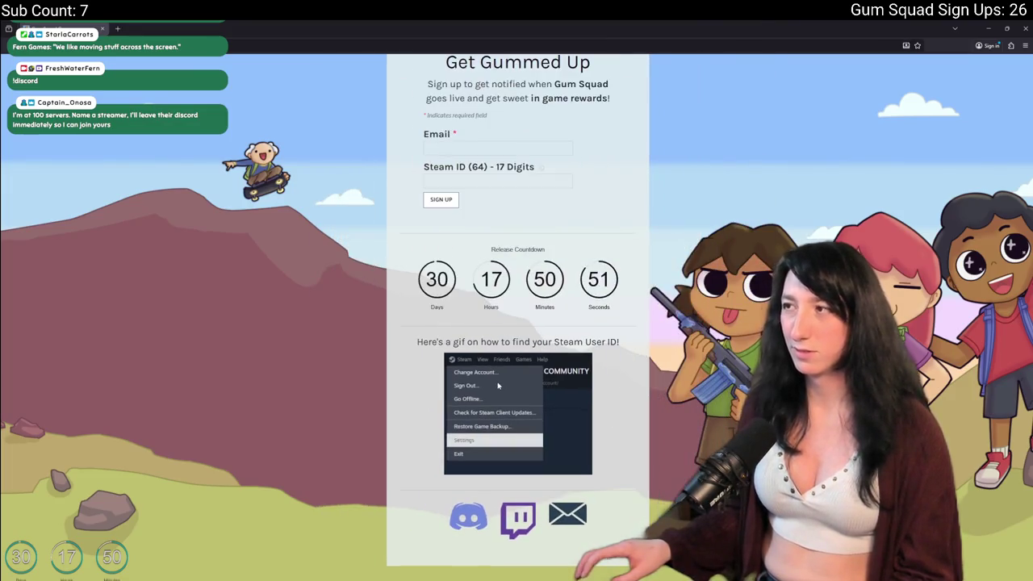
key("alt+Tab")
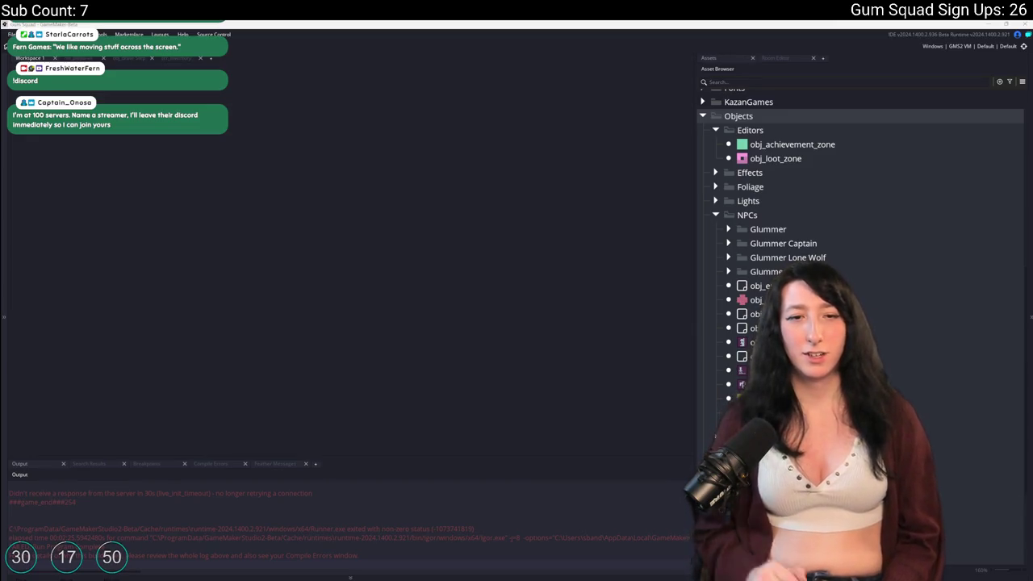
key("super")
type("discord")
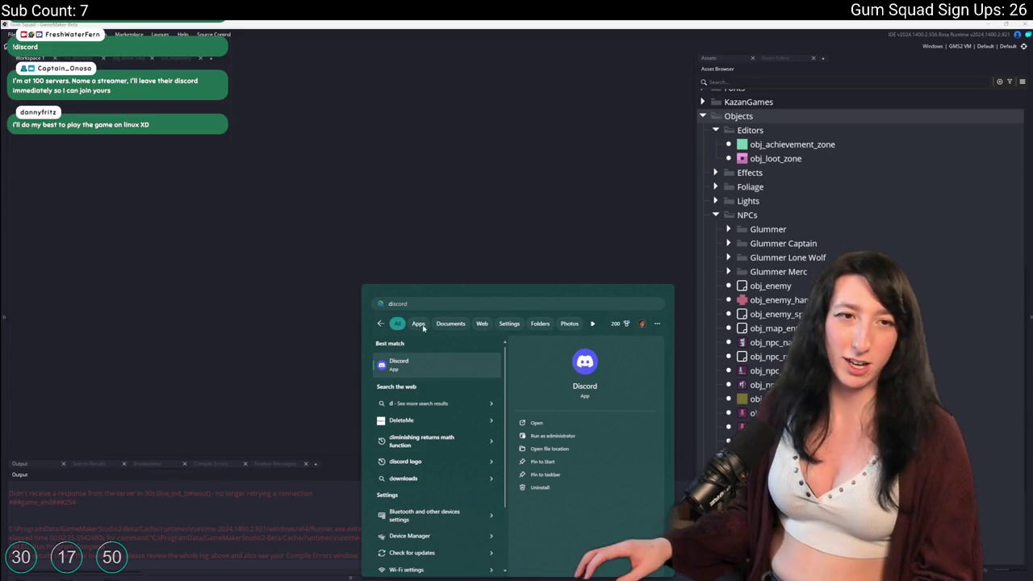
key("Return")
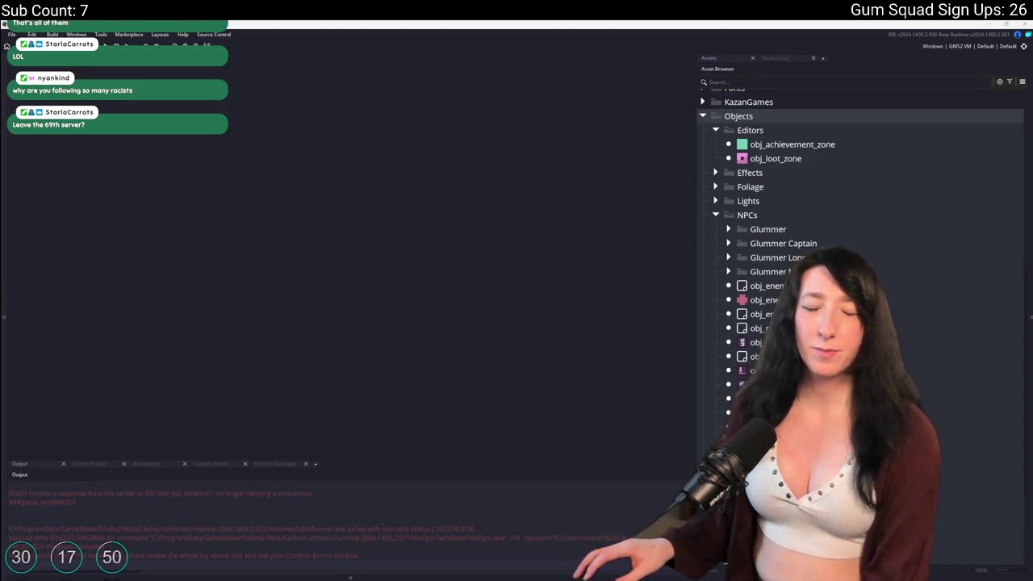
- Open the ToDo note, widen its editor to read all nine items, then run Gum Squad with F5
left_click(384, 146)
key("ctrl+t")
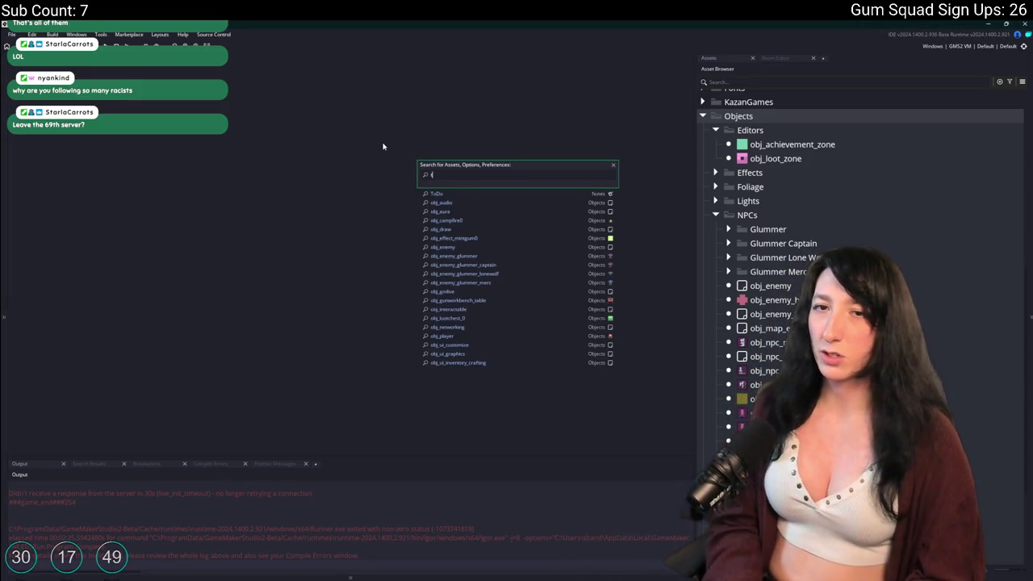
type("todo")
key("Return")
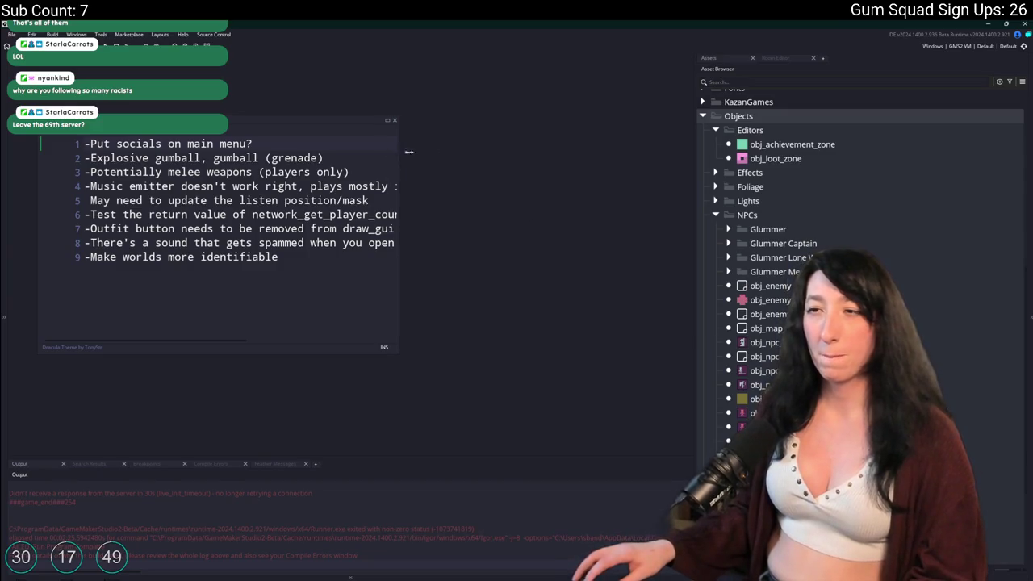
mouse_move(409, 151)
left_mouse_down()
mouse_move(611, 153)
mouse_move(673, 166)
left_mouse_up()
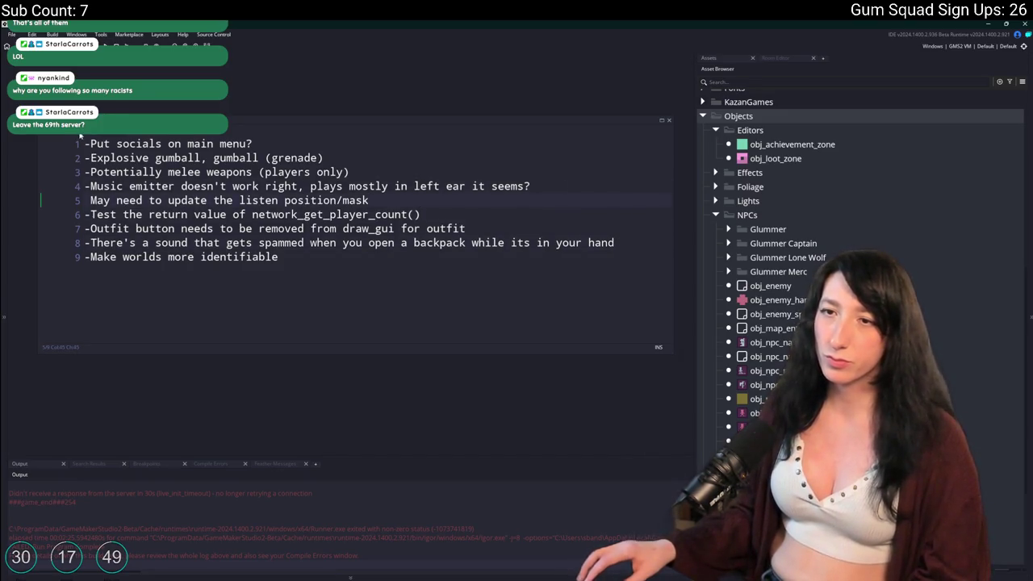
key("F5")
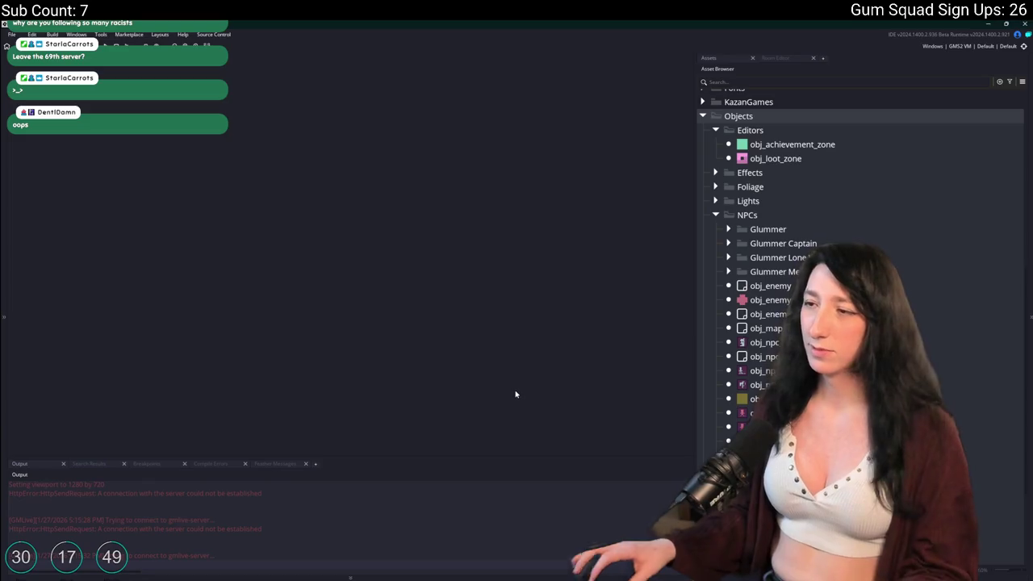
- Change live_enabled to 0 in obj_gmlive's Create event and close the object editor
key("ctrl+t")
type("obj_gmli")
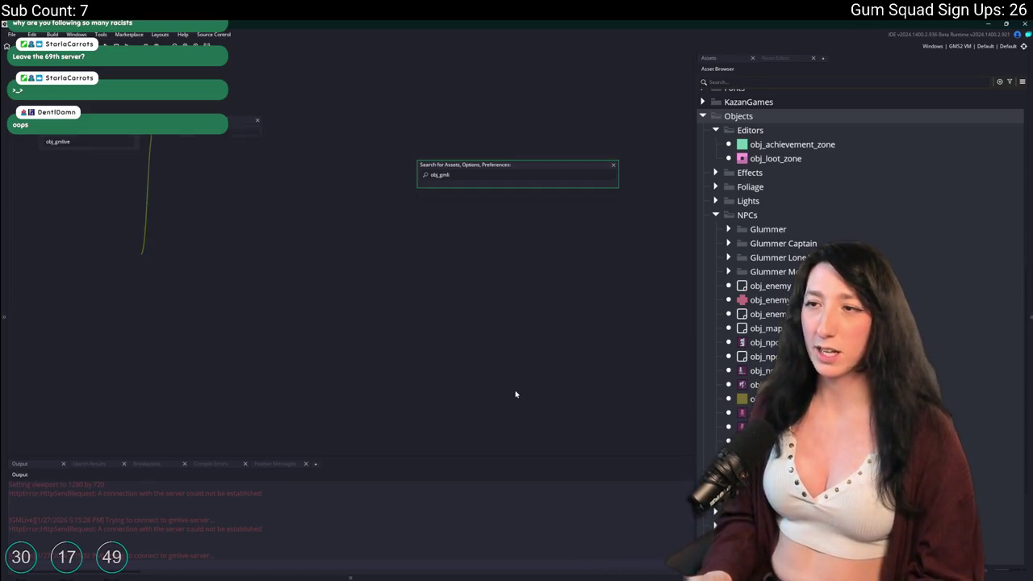
key("Return")
left_click(466, 256)
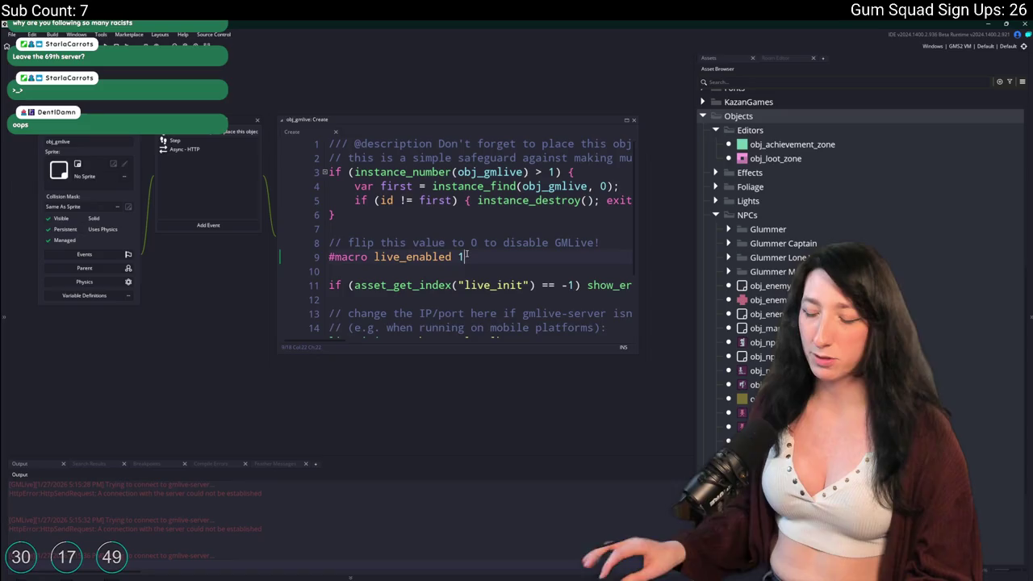
type("0")
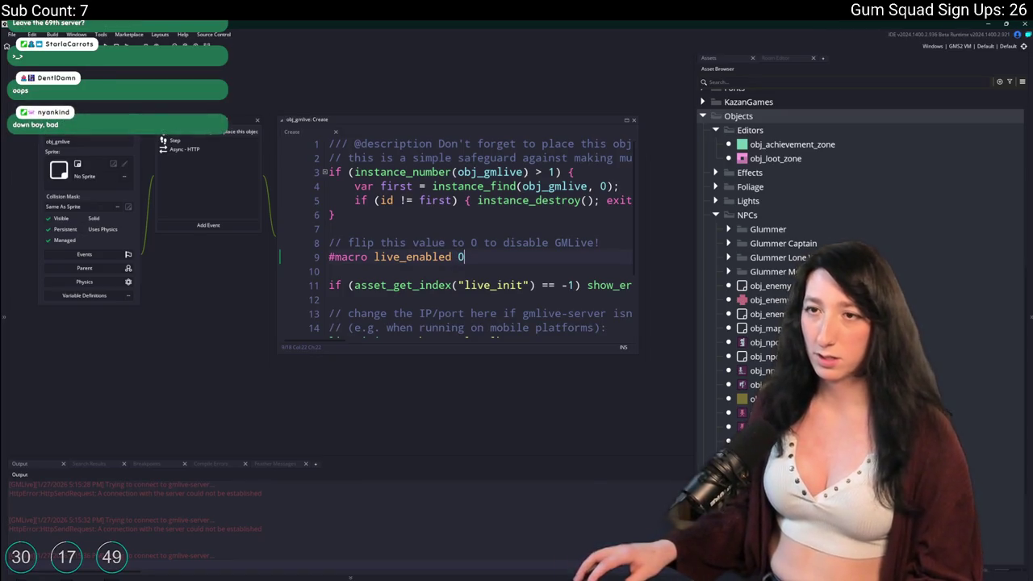
left_click(257, 119)
- Reopen obj_gmlive's Create event, restore live_enabled to 1, close its panels, and reopen the asset search
key("ctrl+t")
type("obj_")
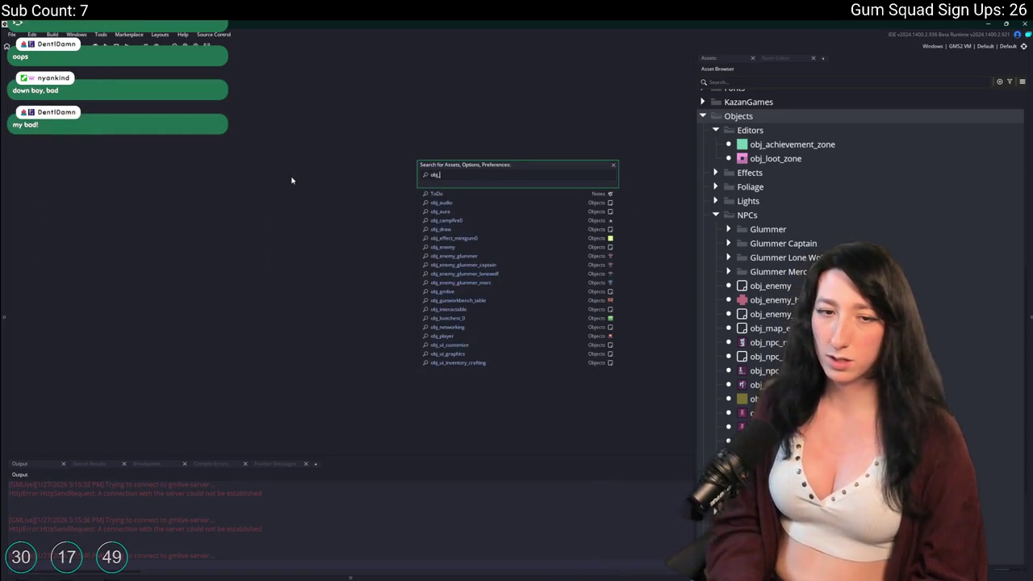
type("gmli")
key("Return")
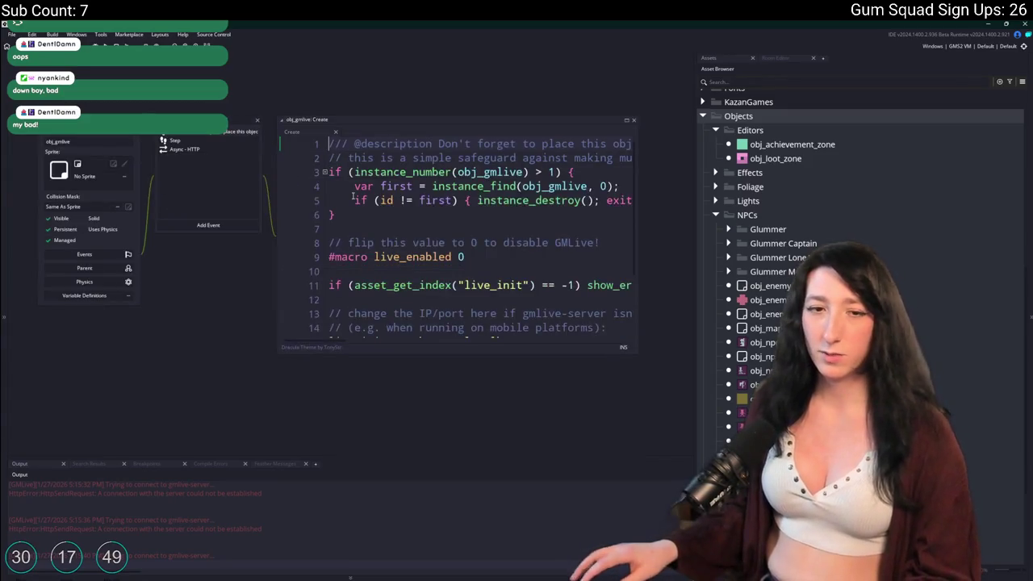
left_click(426, 248)
key("BackSpace")
type("1")
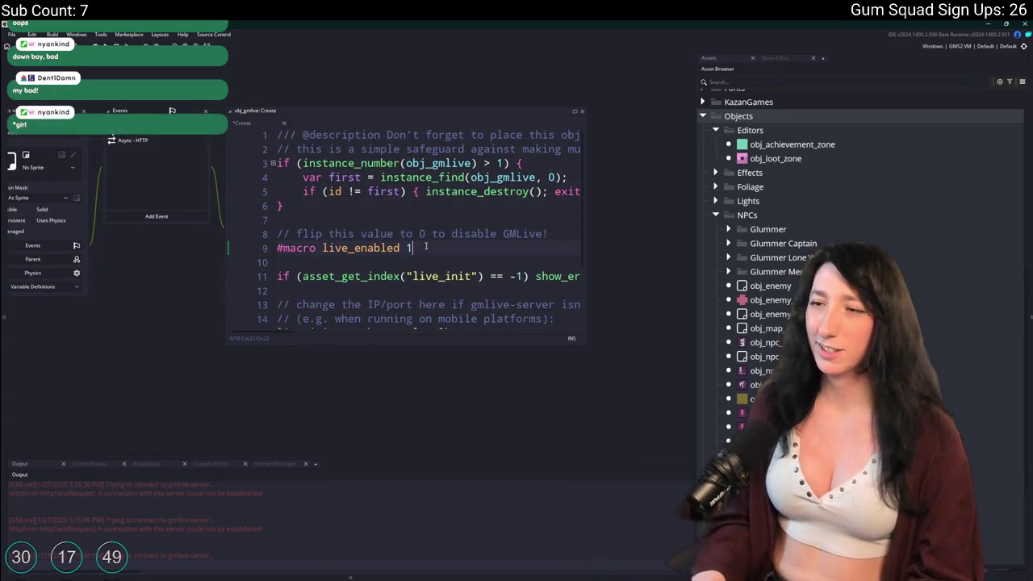
left_click_drag(88, 116, 177, 187)
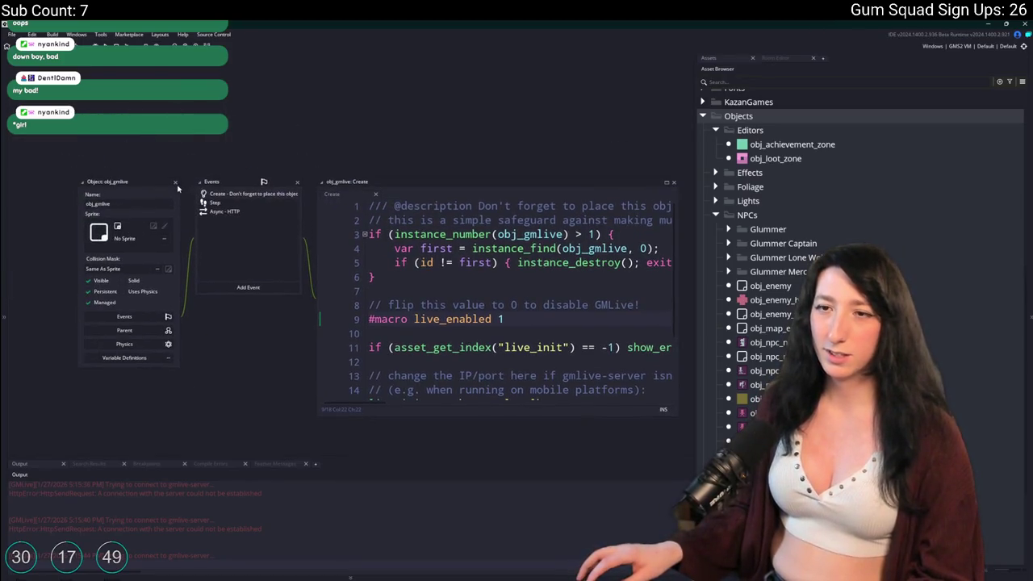
left_click(176, 183)
key("ctrl+t")
- Find and open obj_ui_mainmenu, then briefly view its Step event code
type("bj_")
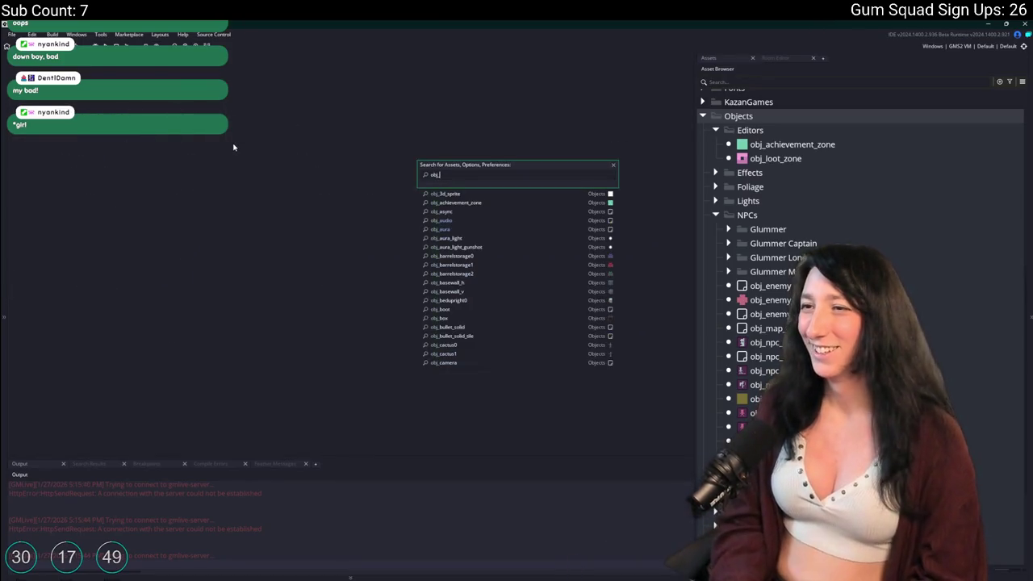
type("ui")
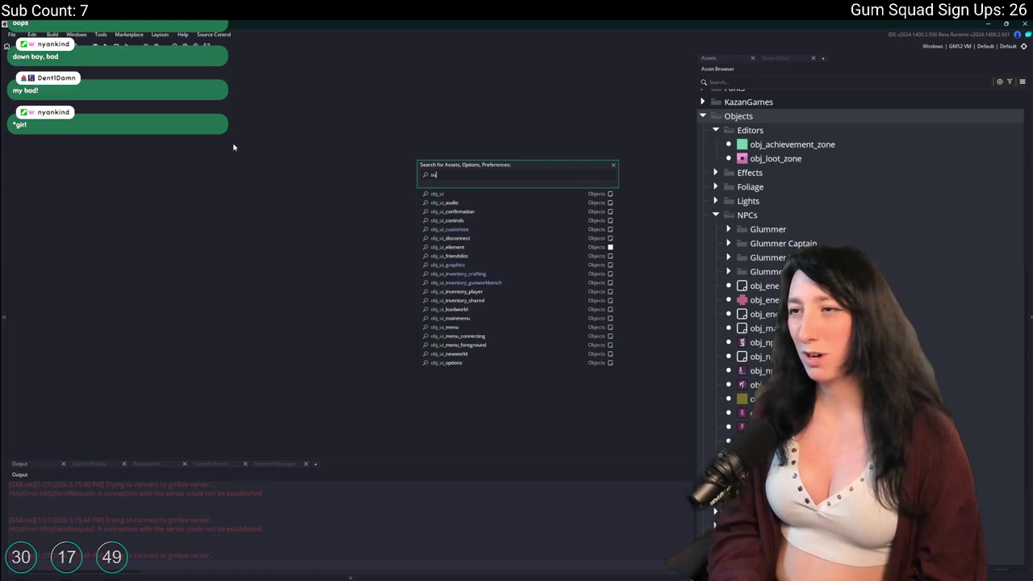
key("BackSpace")
key("BackSpace")
key("BackSpace")
key("BackSpace")
key("BackSpace")
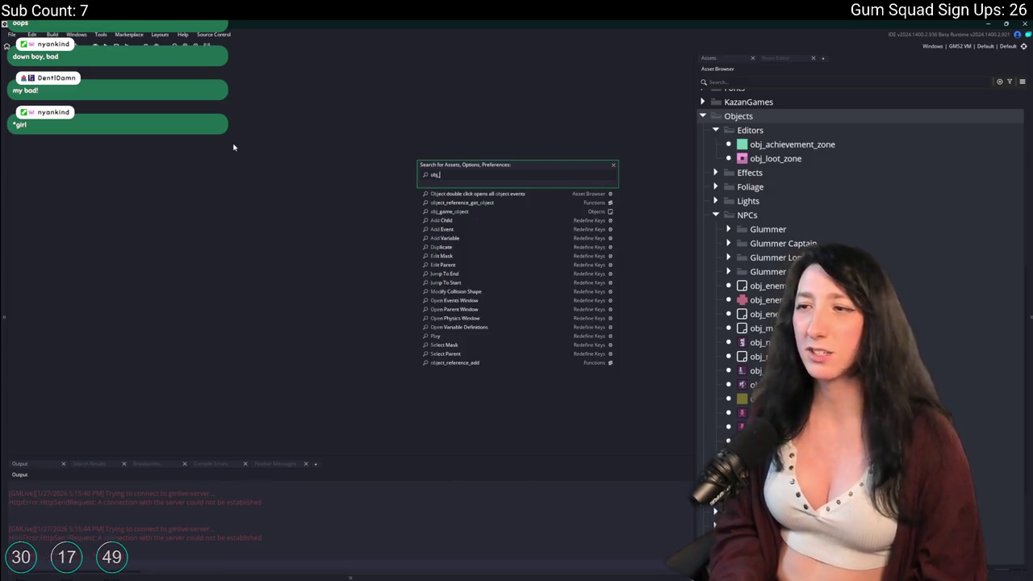
type("obj_")
key("BackSpace")
key("BackSpace")
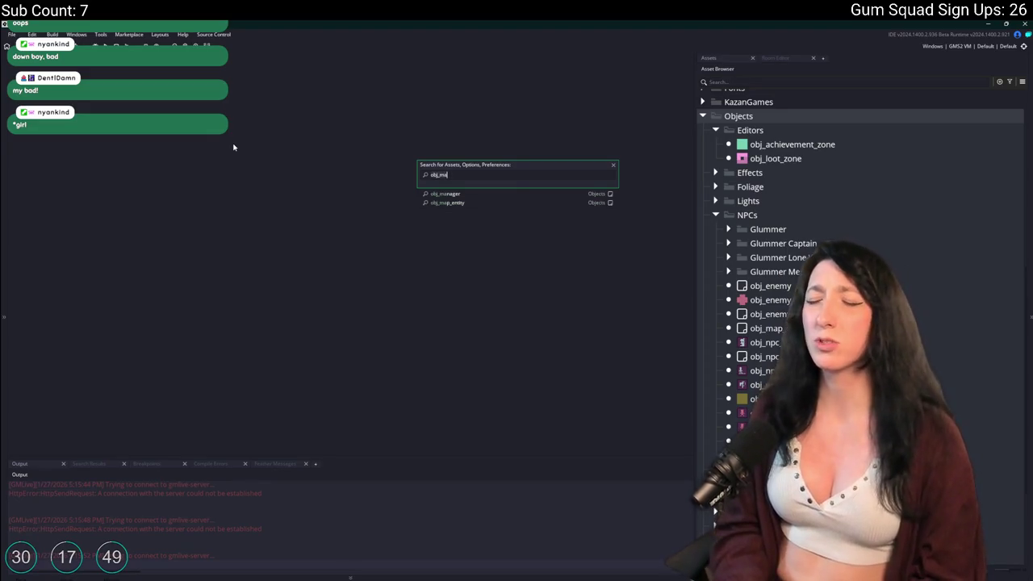
type("_main")
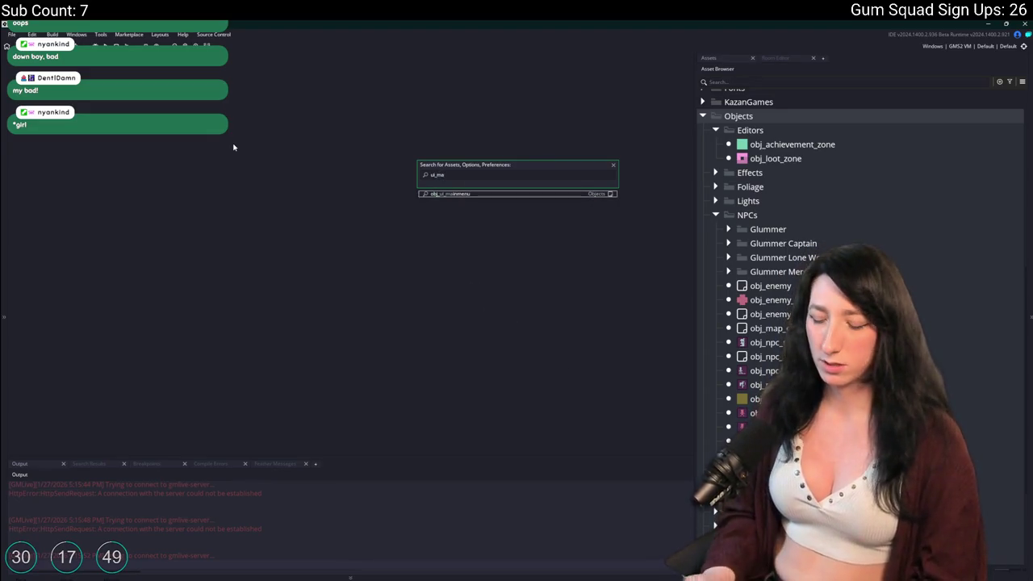
key("Return")
mouse_move(1032, 62)
left_mouse_down()
mouse_move(538, 59)
mouse_move(1032, 59)
left_mouse_up()
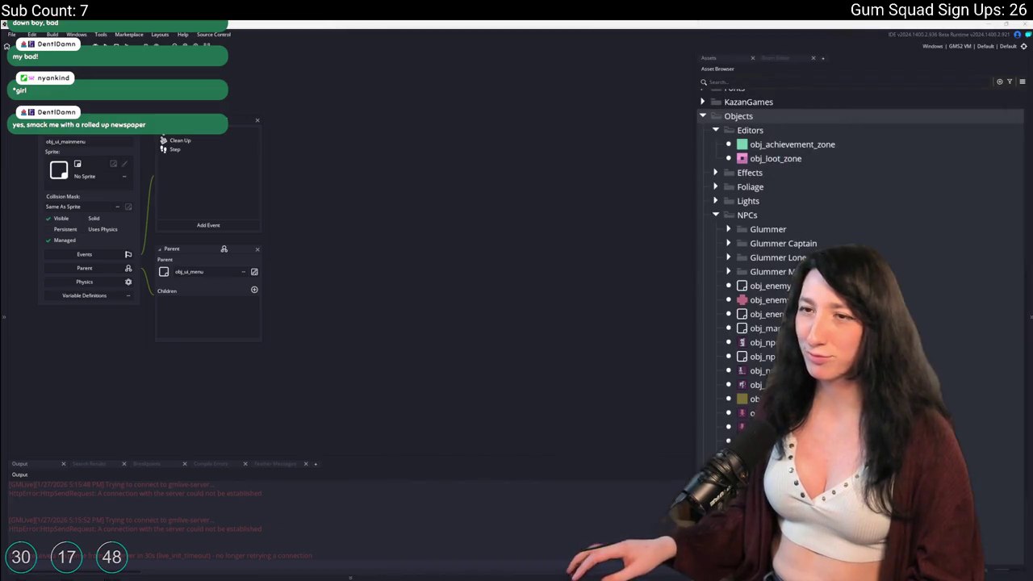
double_click(239, 150)
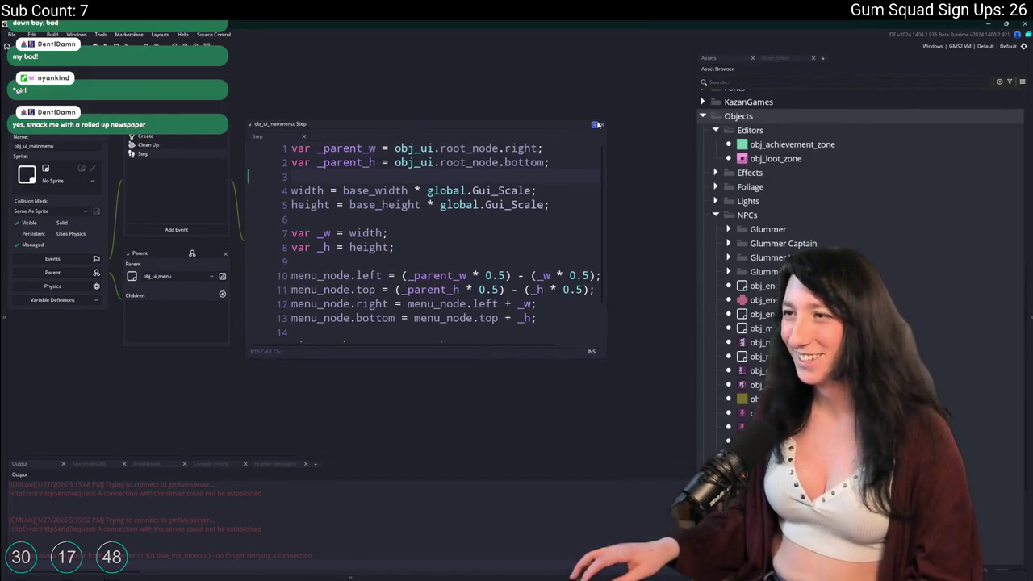
left_click(597, 125)
key("ctrl+w")
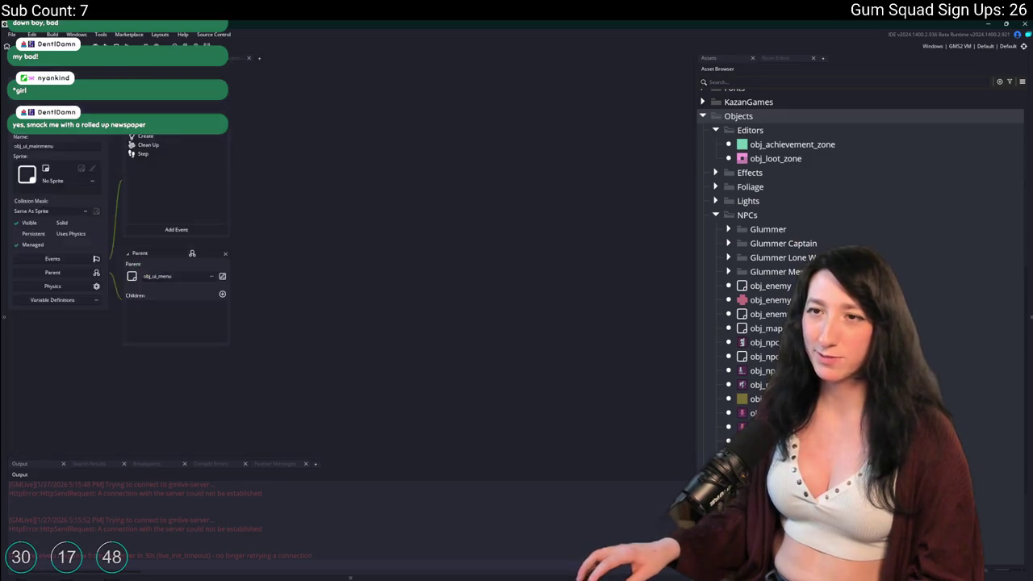
- Add 'if ( live_call() ) { return live_result; }' as the Create event's first line and copy it
double_click(137, 136)
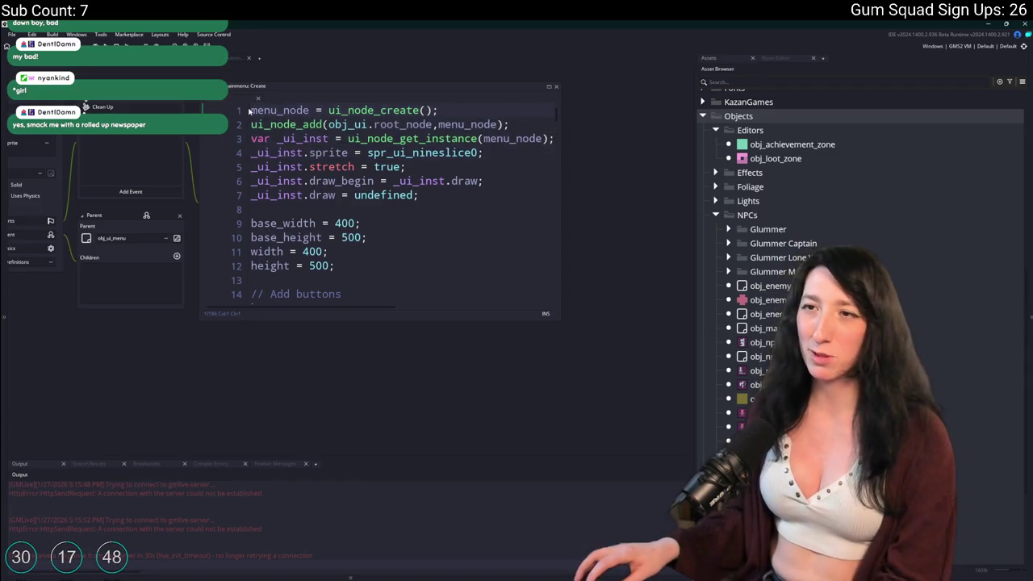
key("Return")
key("Return")
type("ive_call() ) { return live_re")
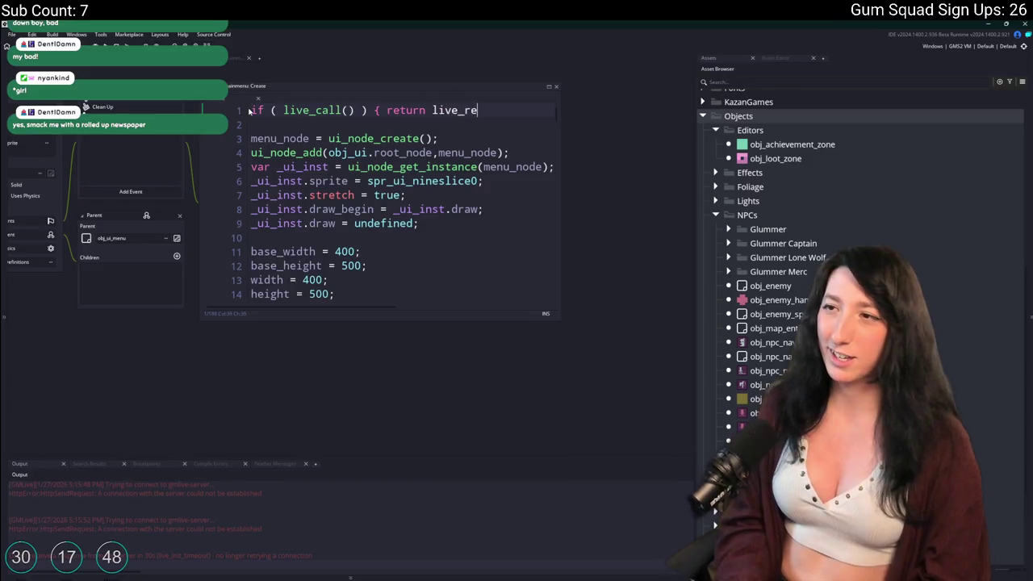
type("sult;")
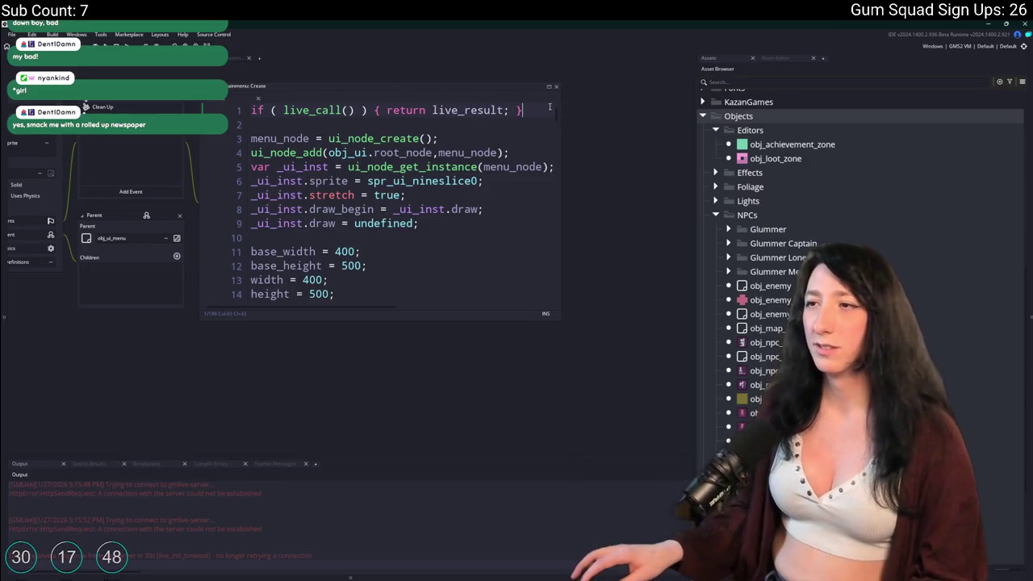
left_click_drag(549, 106, 138, 104)
key("ctrl+Tab")
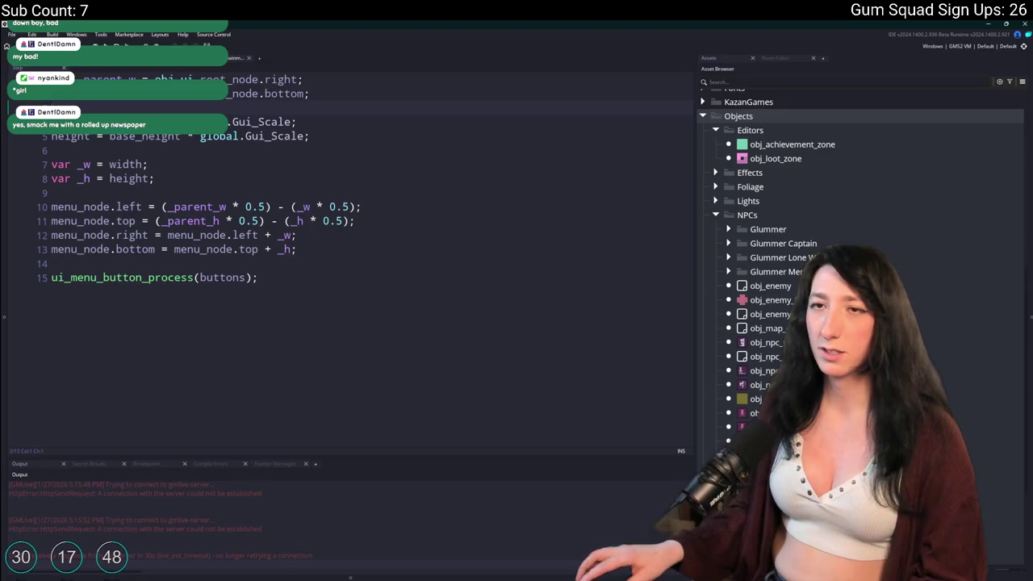
- Paste the live_call line atop the Step event and rerun the game, stopping the previous run
key("ctrl+v")
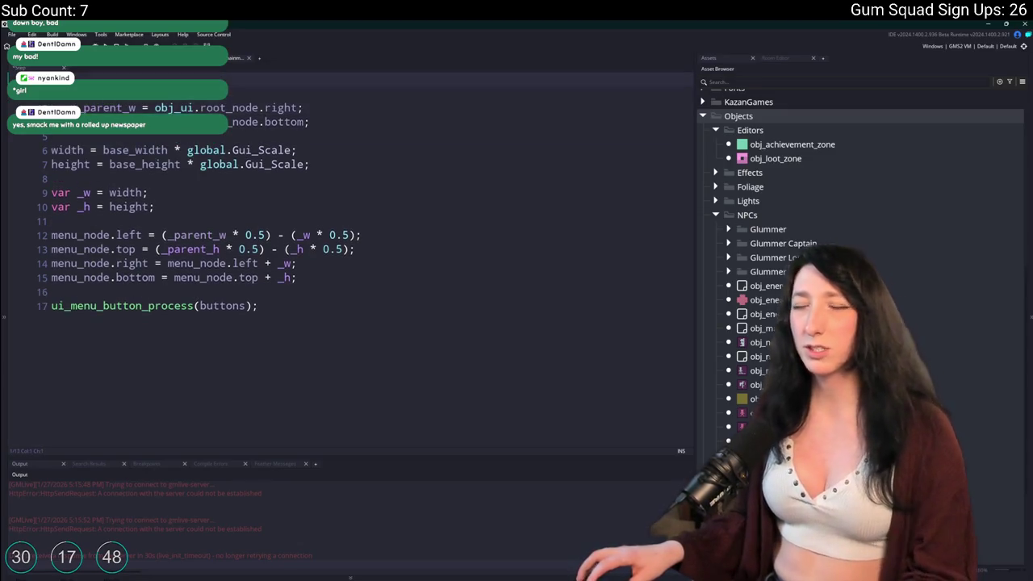
key("F5")
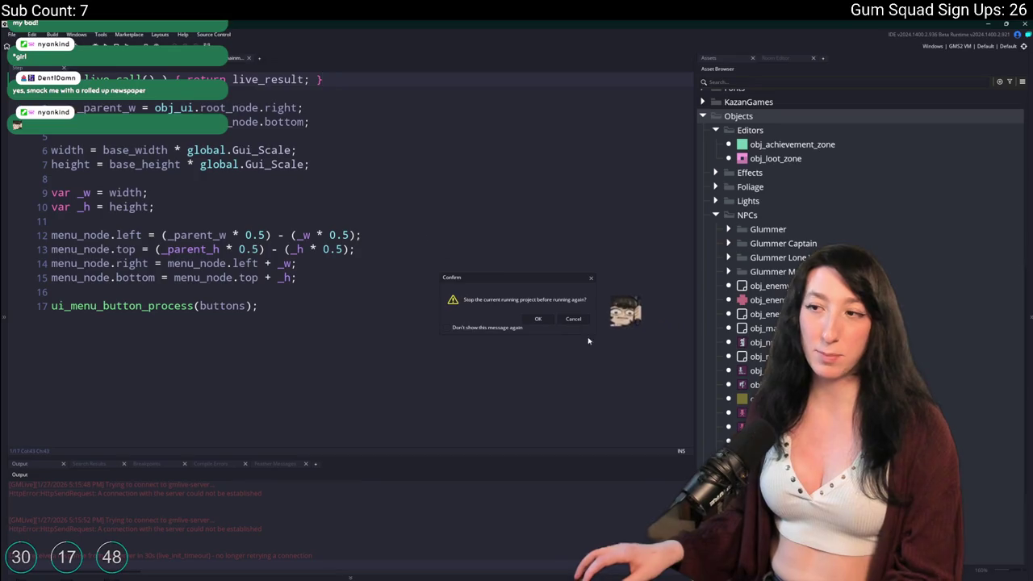
left_click(542, 319)
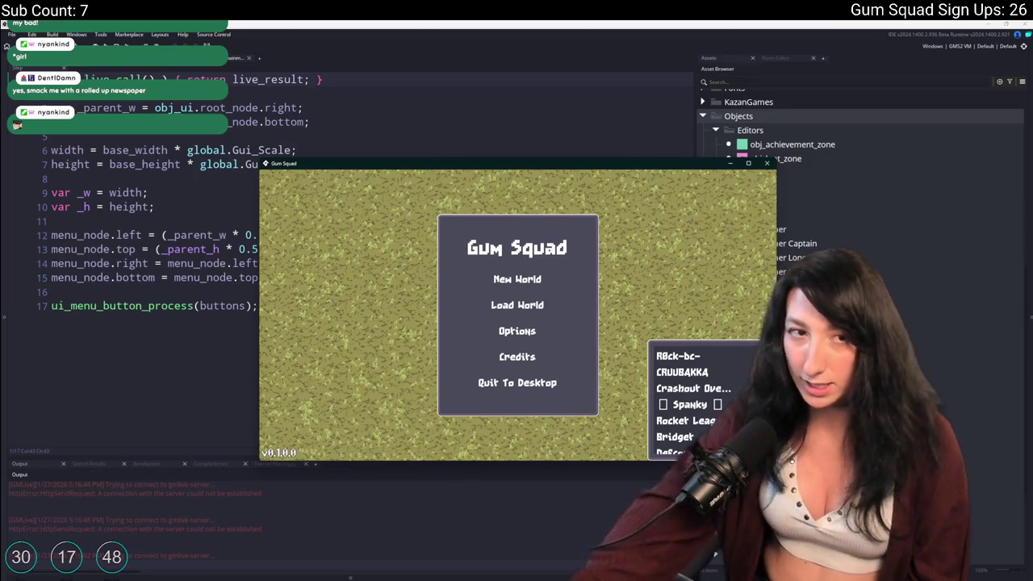
- Start a New World with a Private lobby via Create Lobby and load into it
left_click(537, 163)
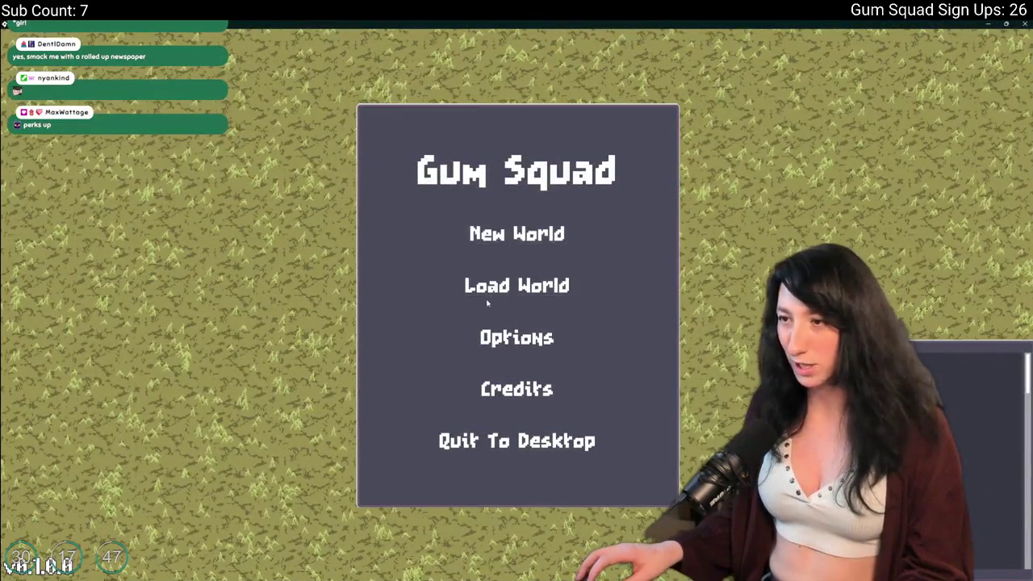
key("Return")
left_click(500, 425)
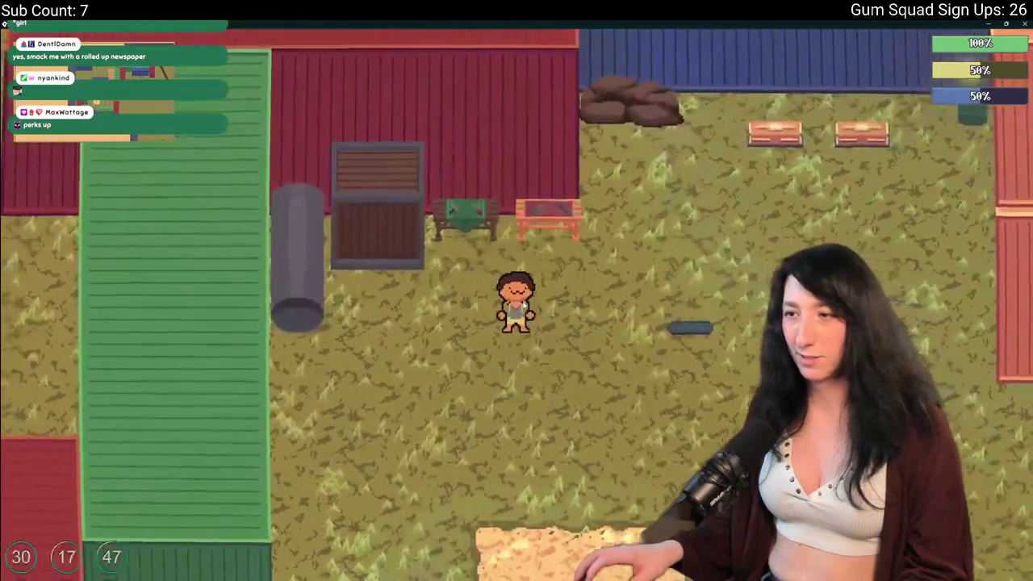
- Press Escape to bring up the Paused menu over the game world
key("Escape")
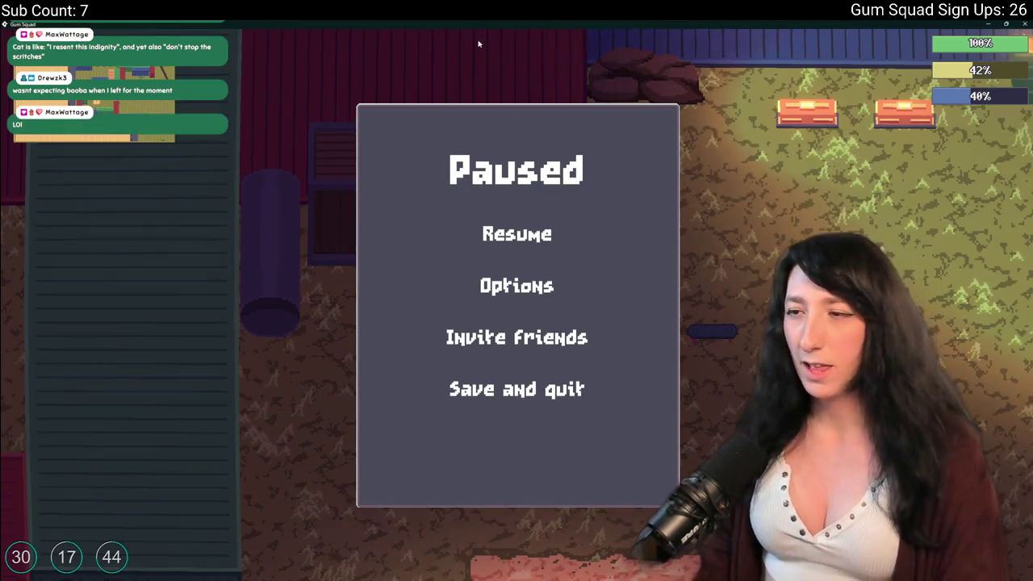
- Back in GameMaker, open the GMLive folder from Included Files and launch gmlive-server on port 5100
key("alt+Tab")
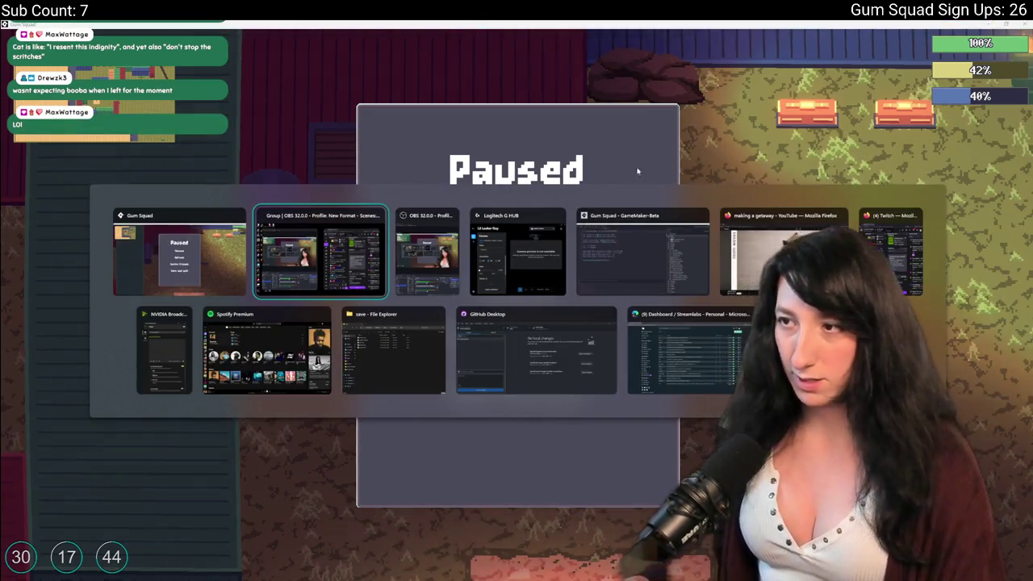
left_click(622, 219)
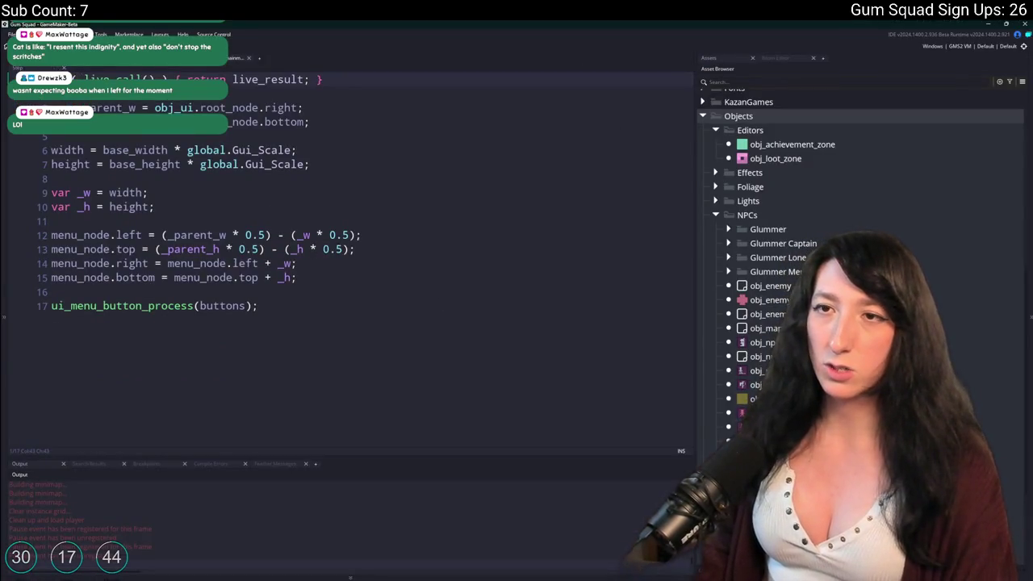
left_click(235, 58)
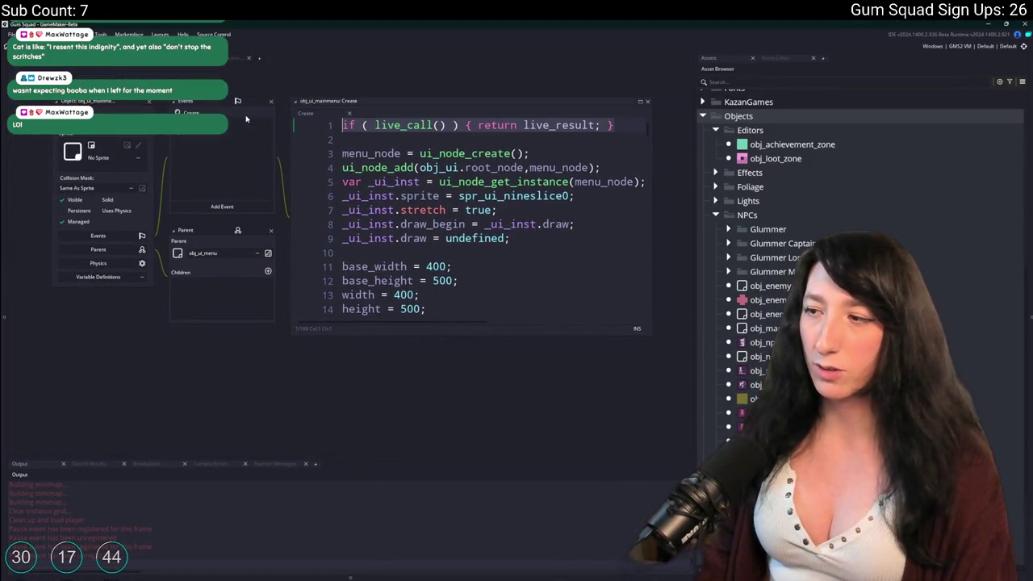
left_click(1023, 82)
left_click(995, 117)
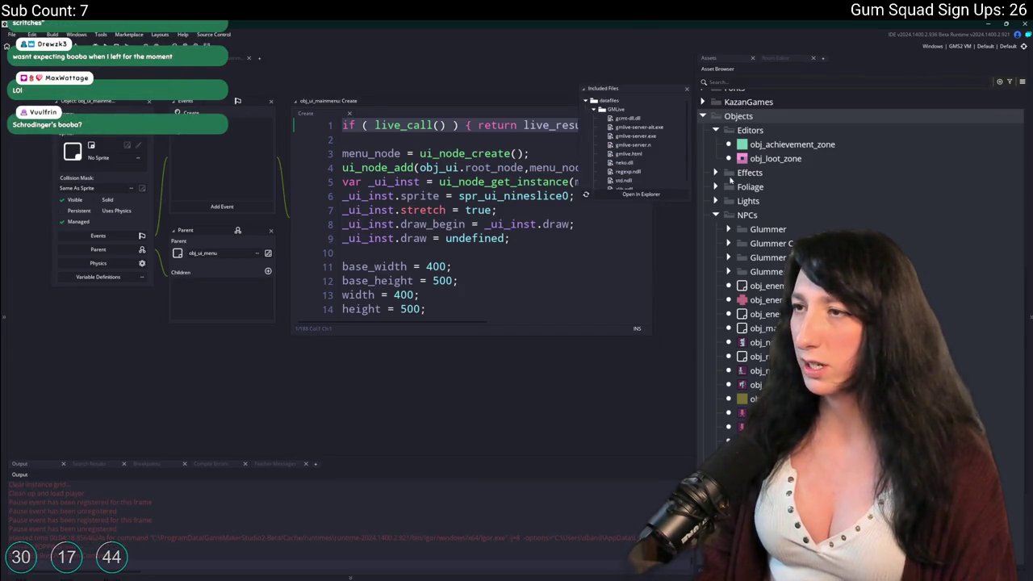
left_click(650, 195)
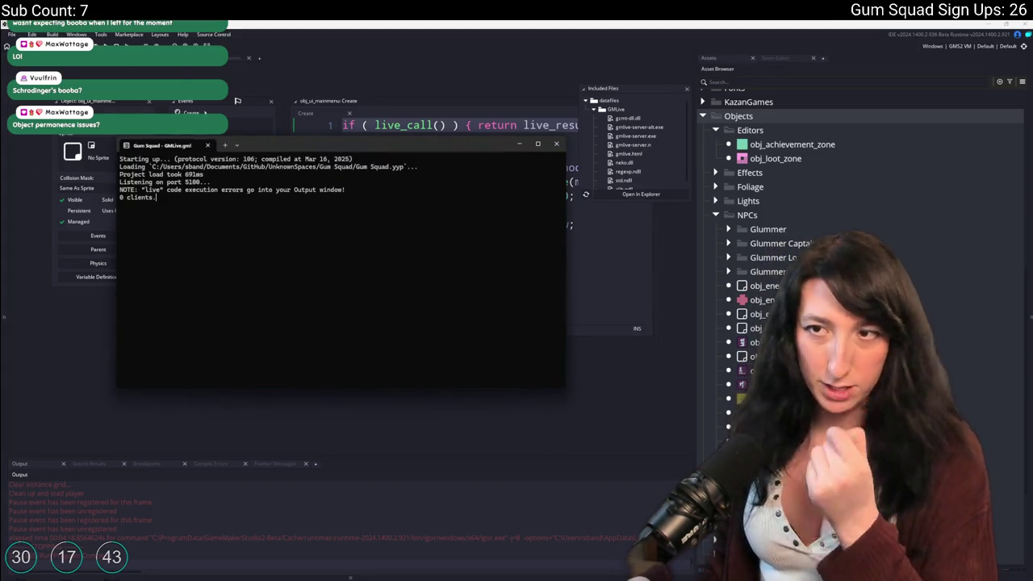
- Move the GMLive server console aside and build and run Gum Squad with F5
left_click_drag(247, 145, 1032, 144)
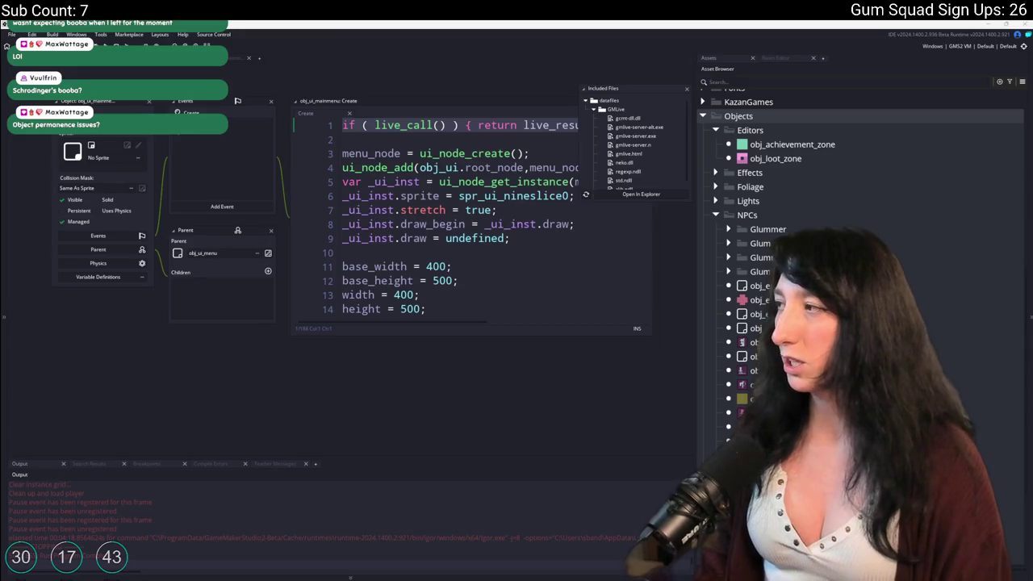
left_click(544, 89)
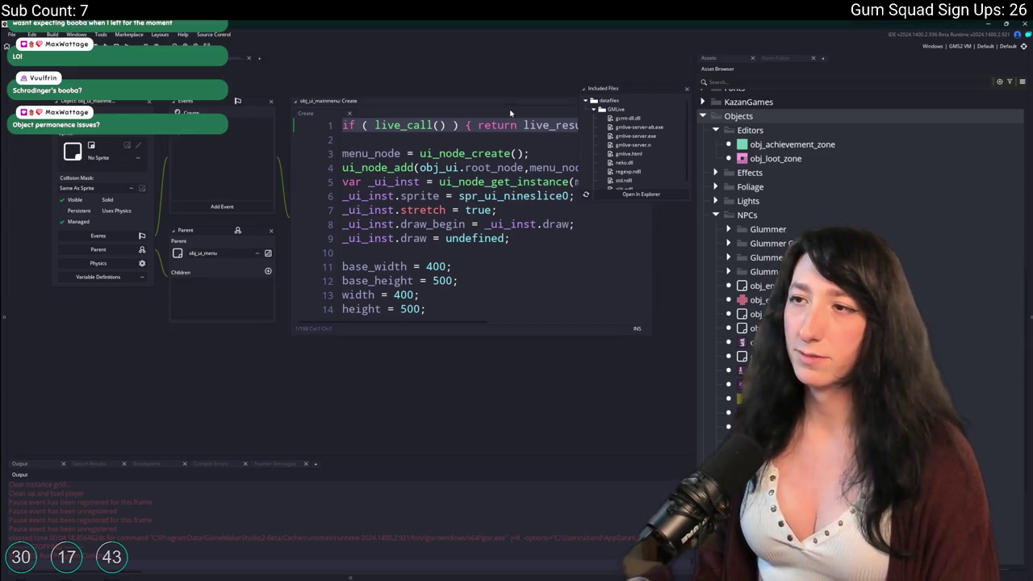
key("F5")
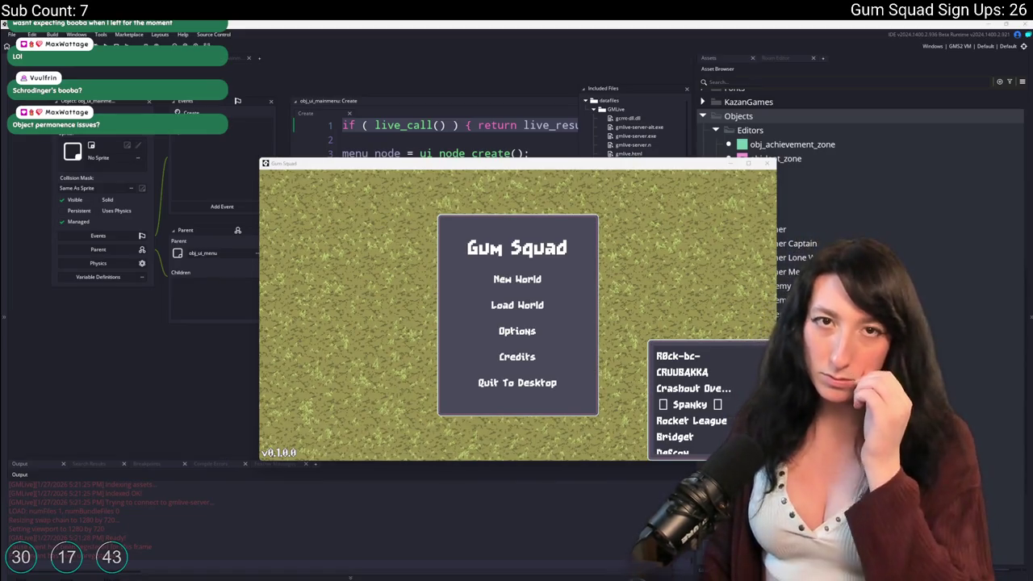
- Maximize Twitch, search for 'gamemaker', and list live channels with the gamemaker tag
key("alt+Tab")
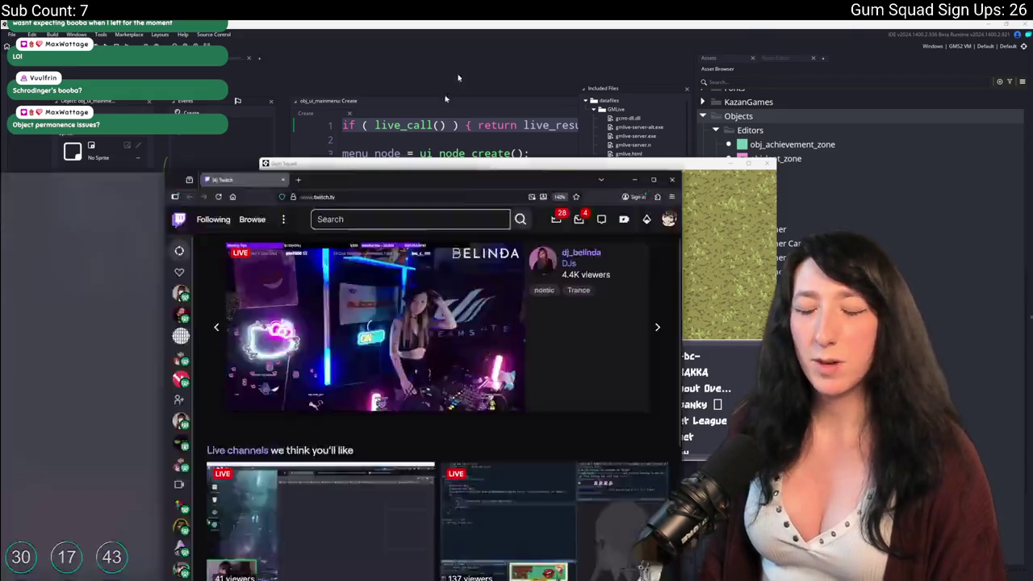
key("super+Up")
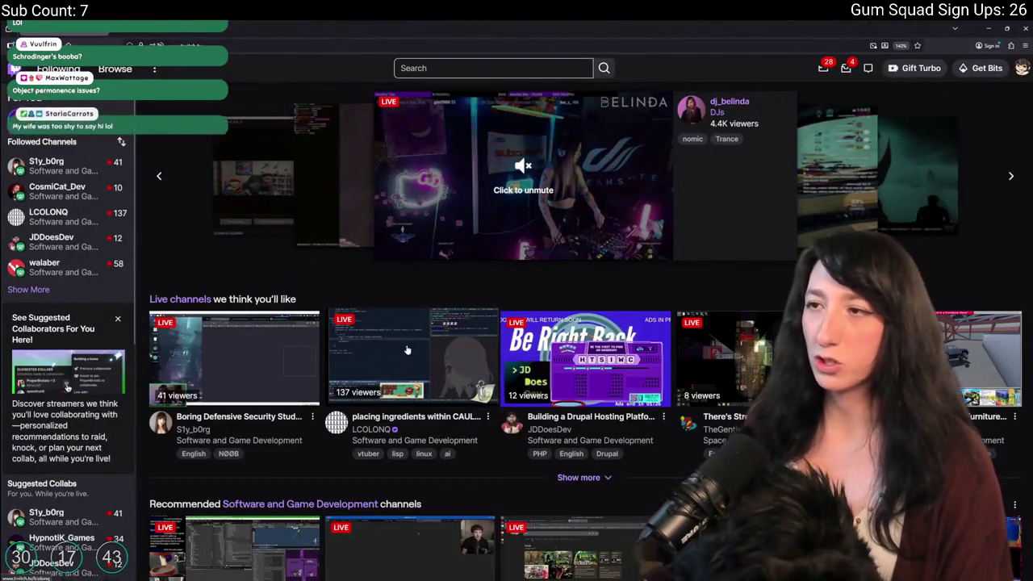
scroll(396, 410, "down", 2)
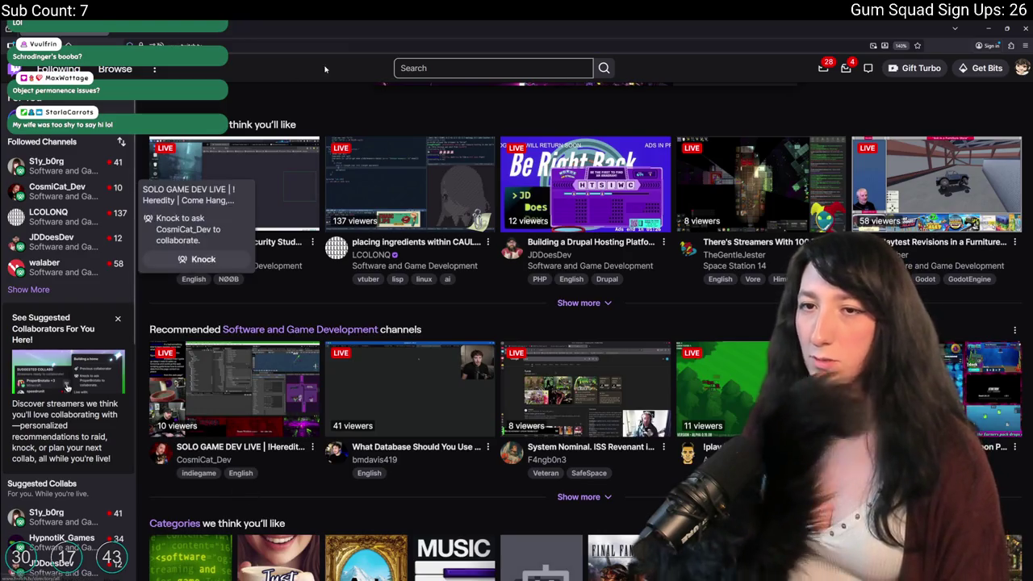
left_click(443, 69)
type("g")
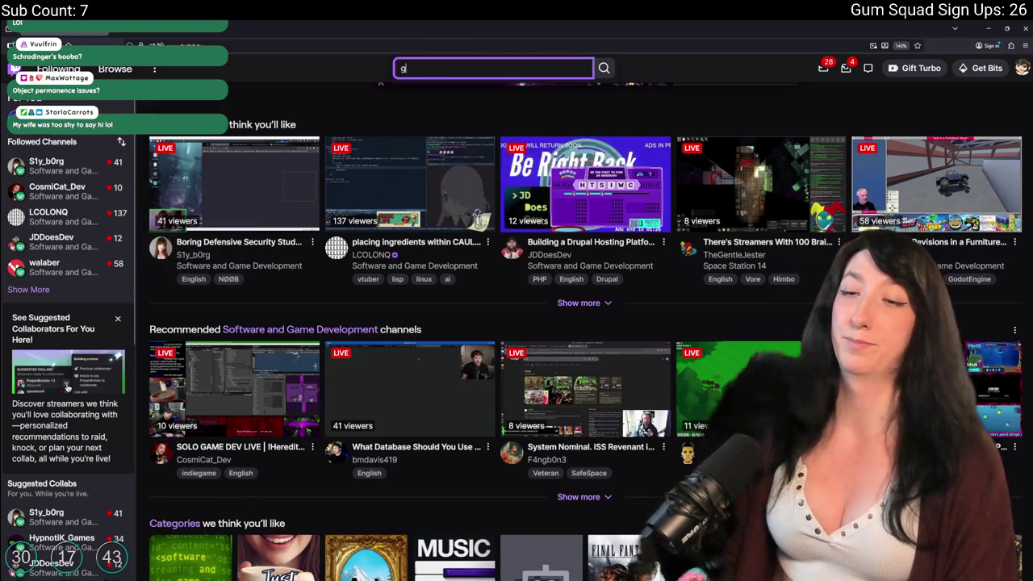
type("amemaker")
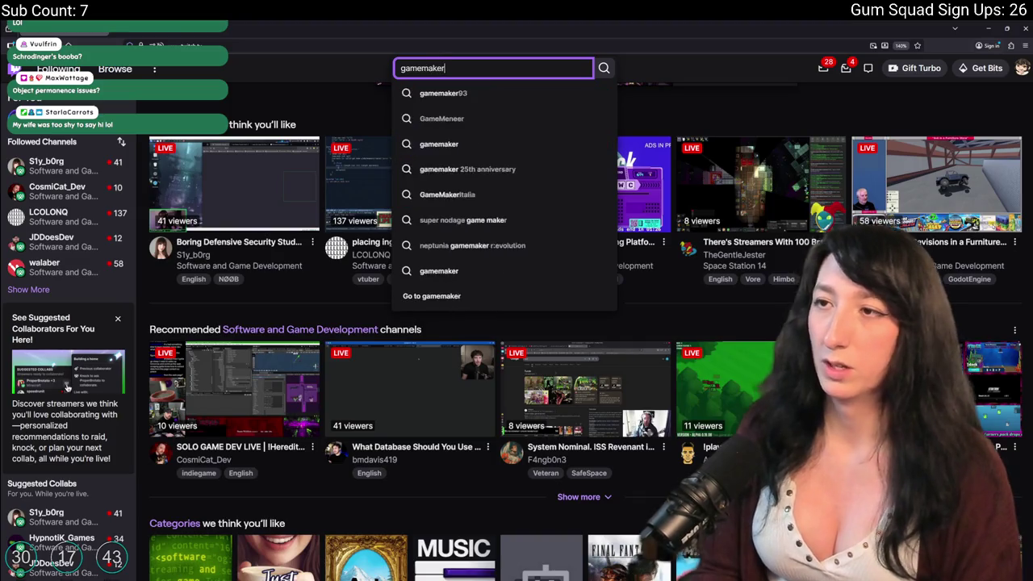
key("Return")
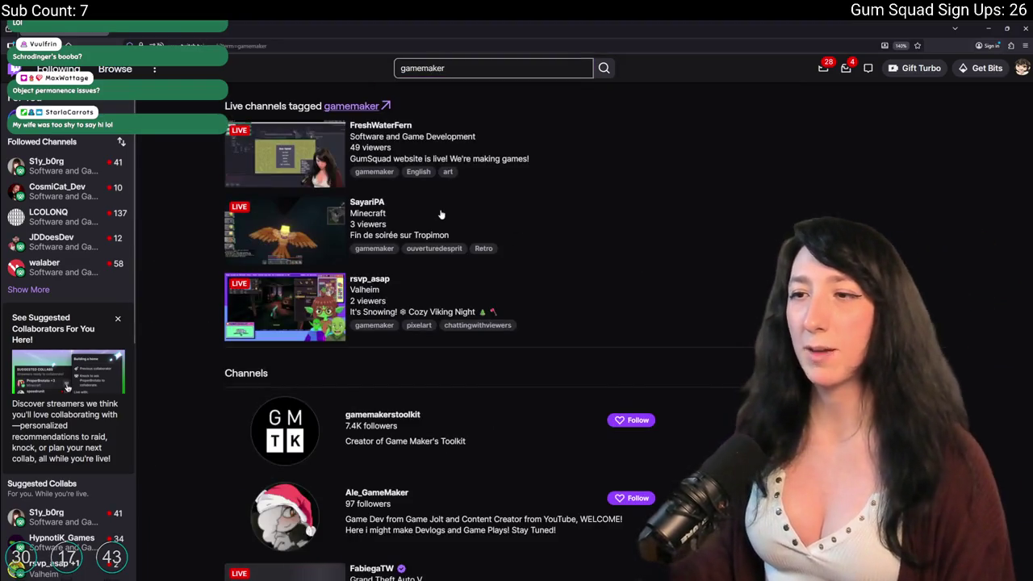
left_click(378, 111)
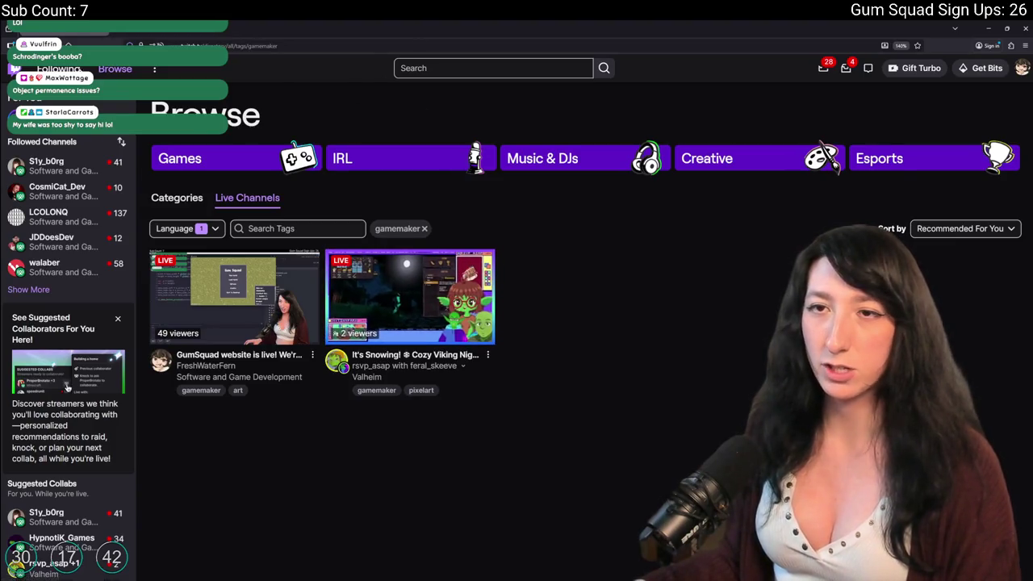
- Expand Followed Channels and open a followed creator's live Cyber Security 101 study stream
mouse_move(71, 179)
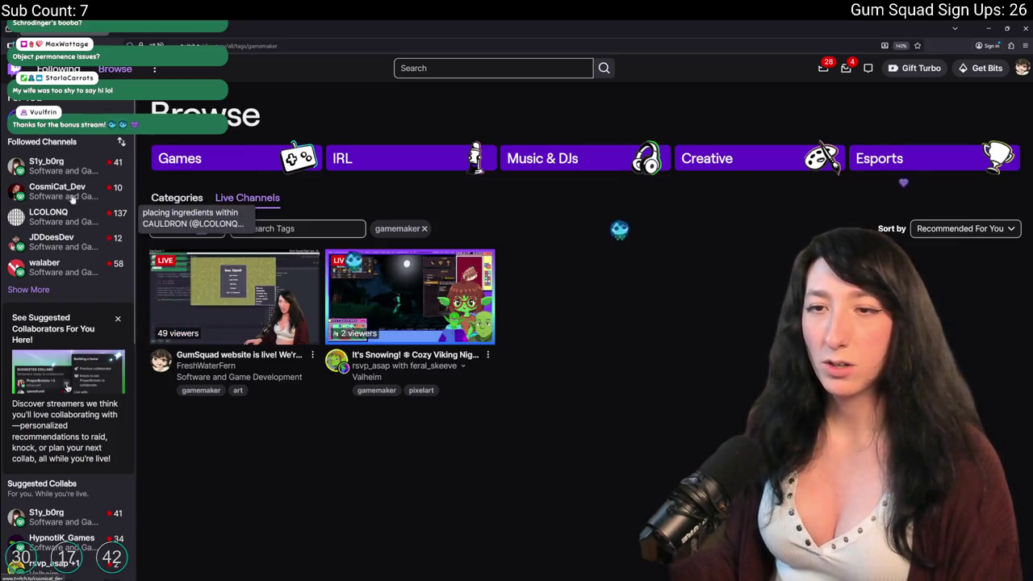
left_click(31, 291)
scroll(64, 242, "down", 2)
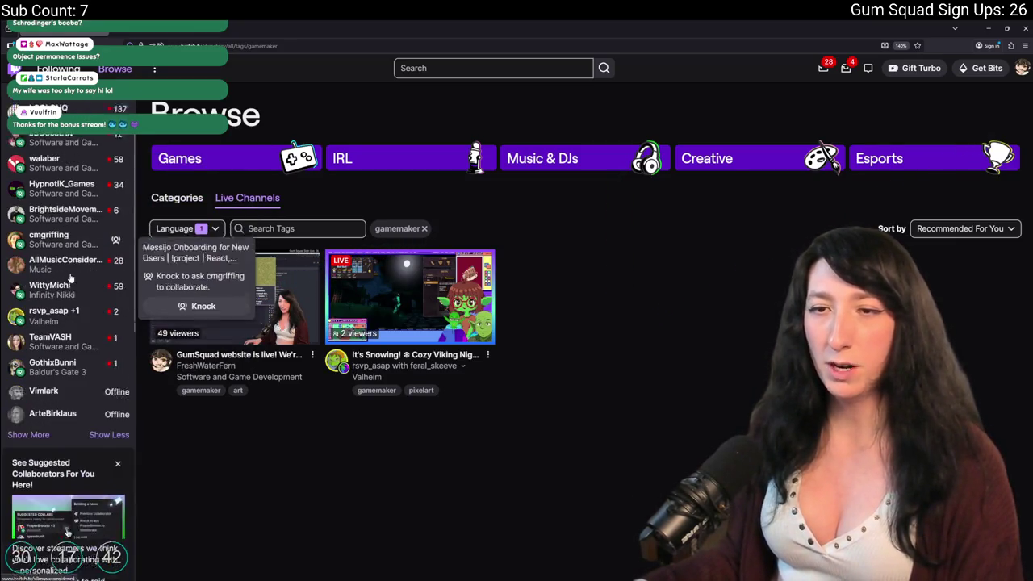
scroll(65, 121, "up", 1)
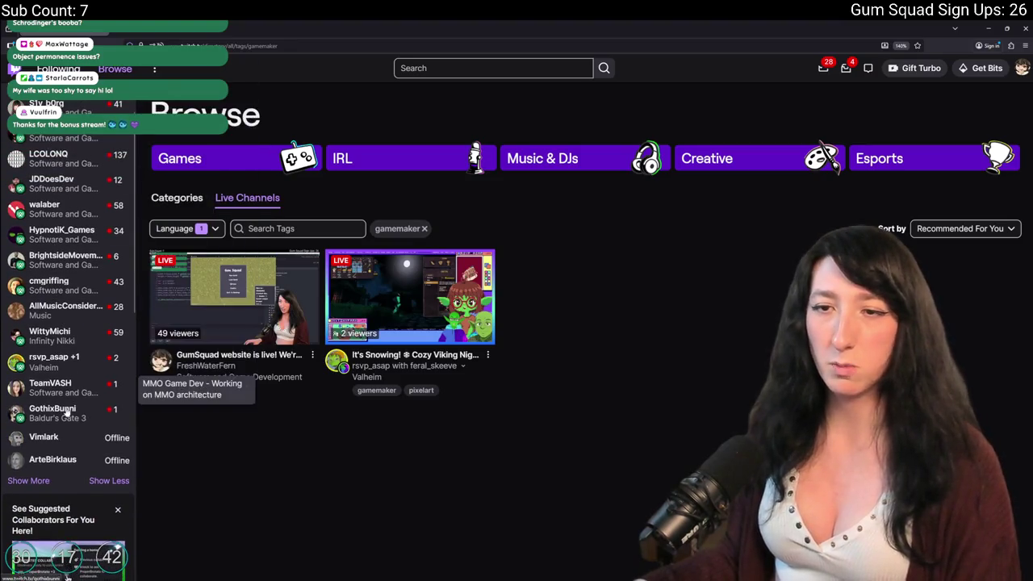
scroll(39, 388, "up", 1)
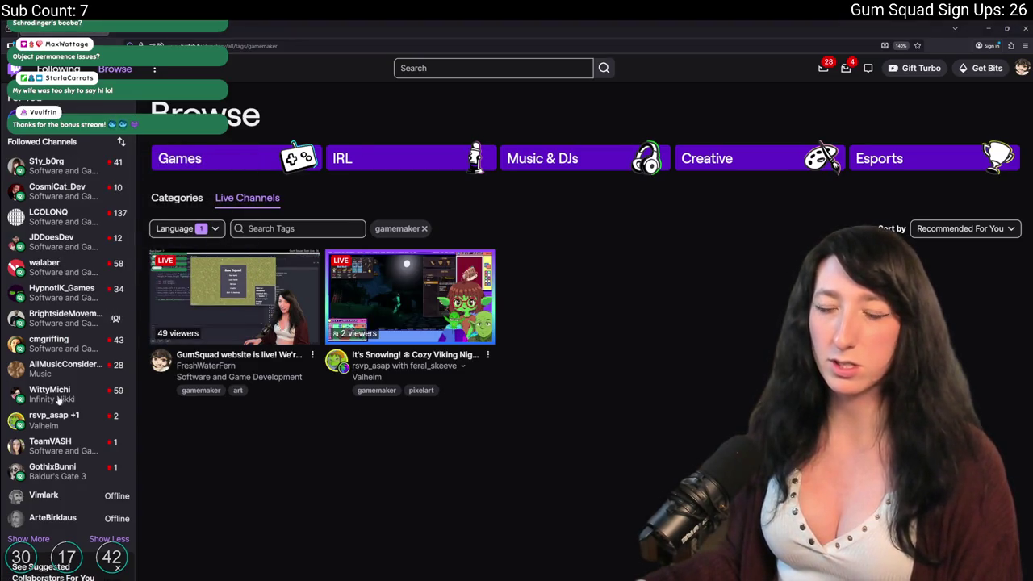
left_click(68, 178)
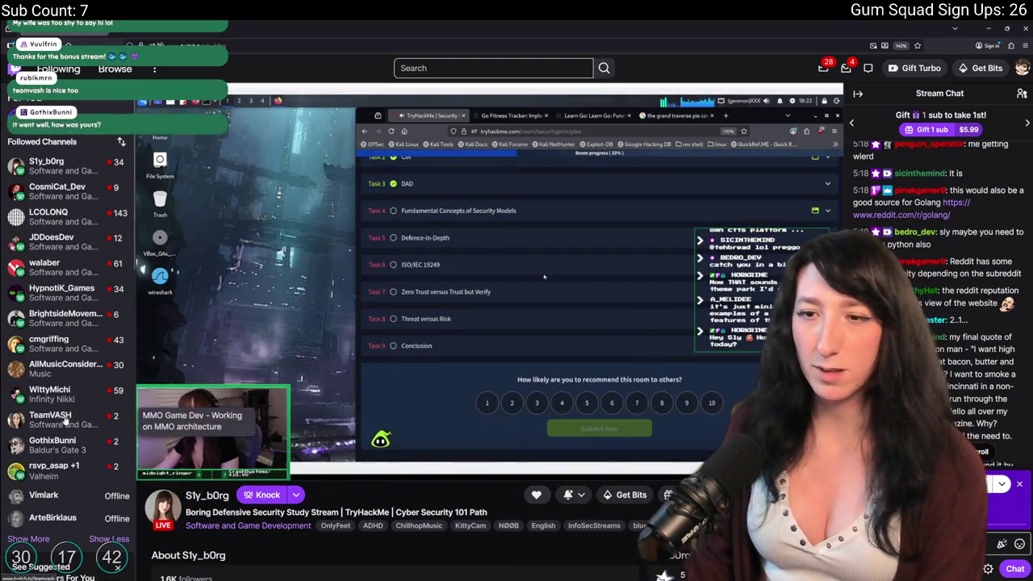
left_click(64, 420)
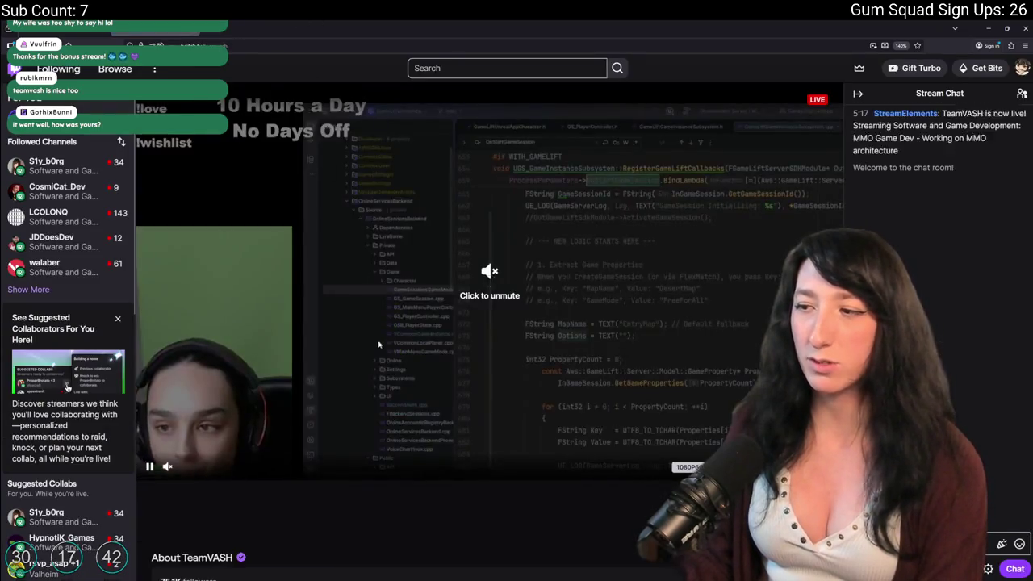
scroll(378, 345, "down", 2)
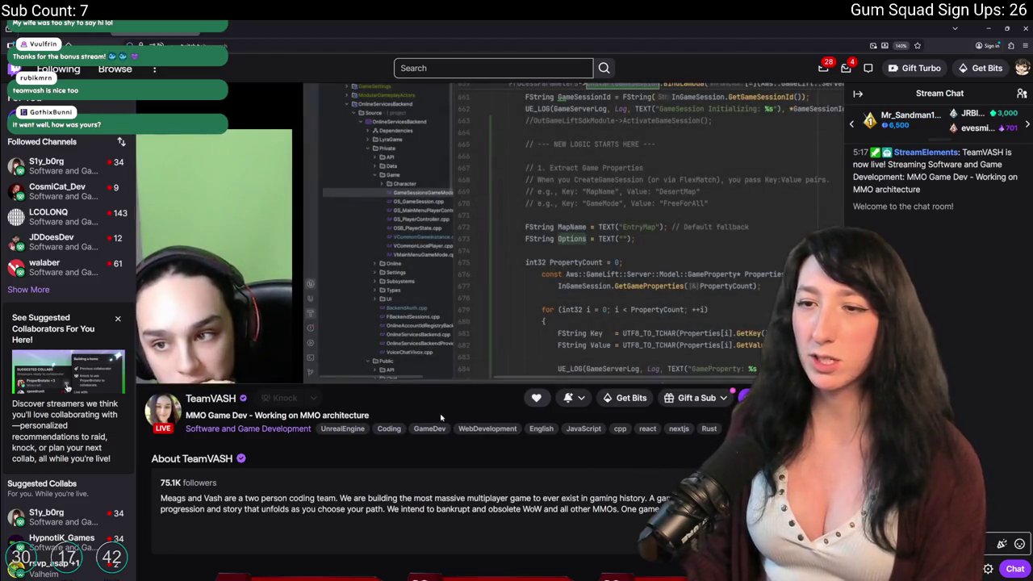
scroll(404, 393, "up", 2)
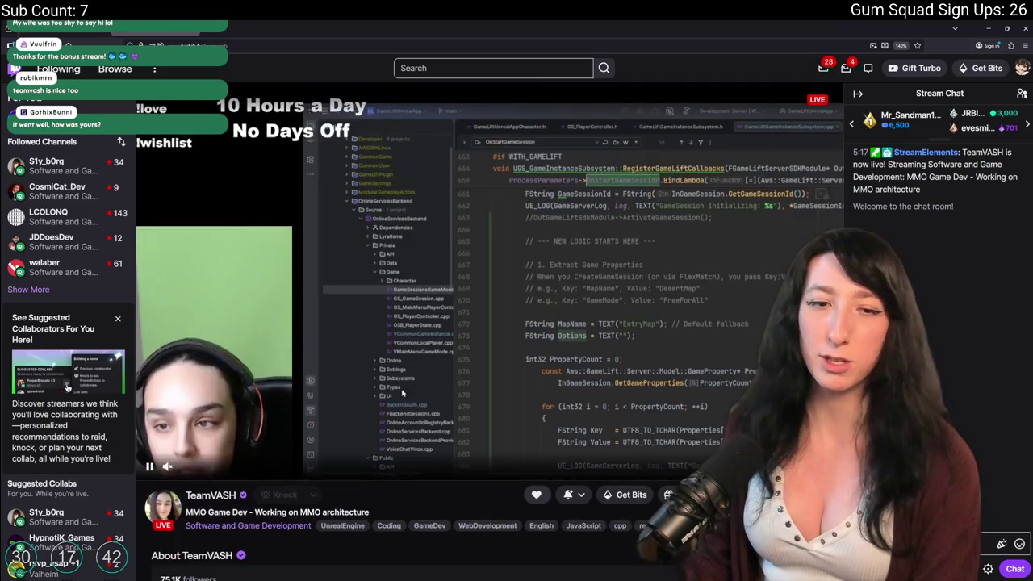